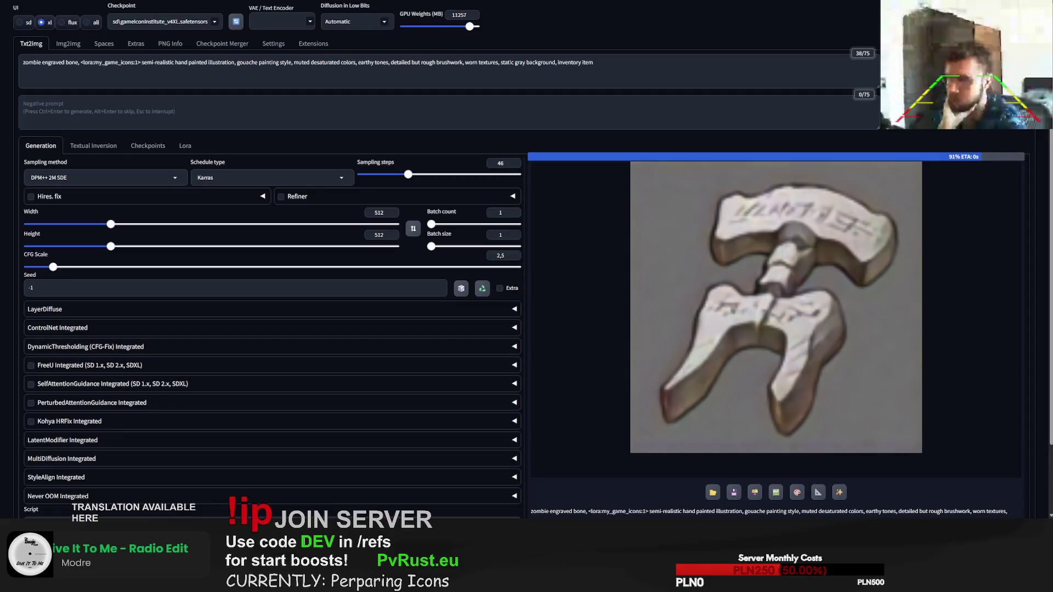
Step: Replace 'engraved' so the prompt reads 'zombie bone with runes' and generate a rune-carved bone icon
{"action": "double_click", "coordinate": [47, 62]}
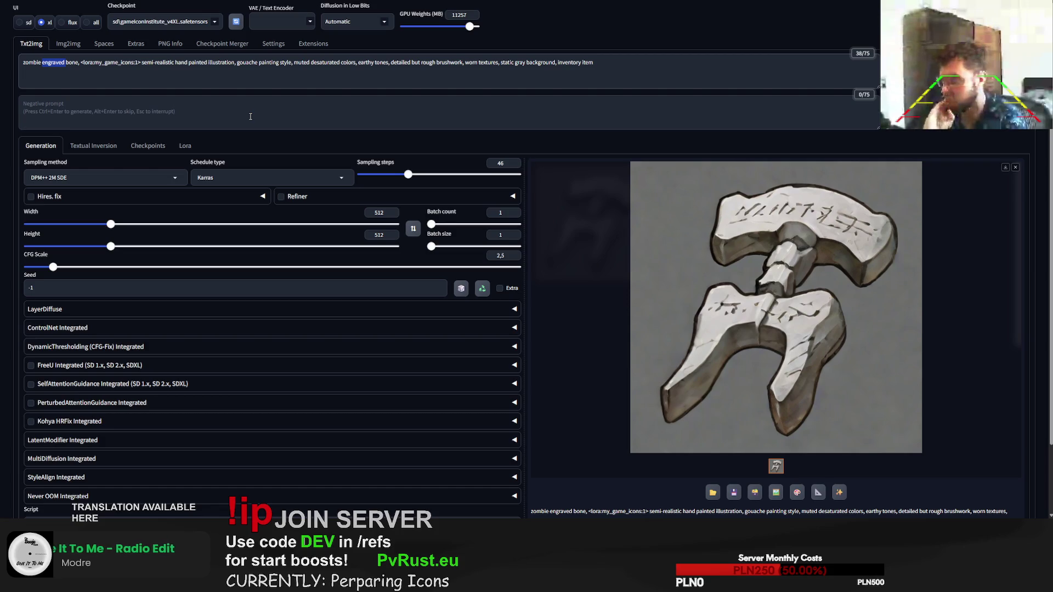
{"action": "key", "text": "BackSpace"}
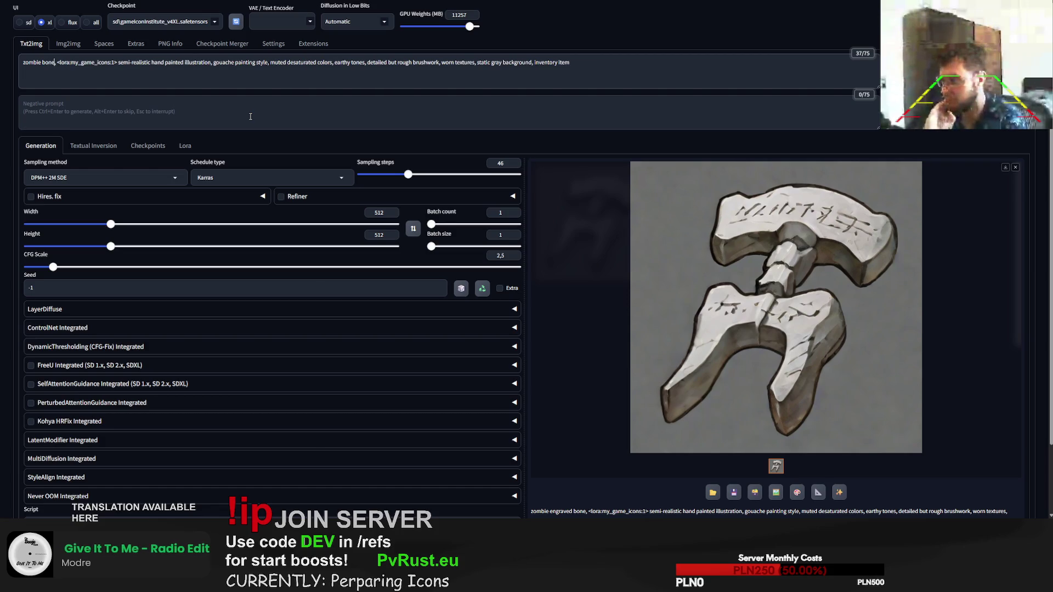
{"action": "type", "text": "wih runes"}
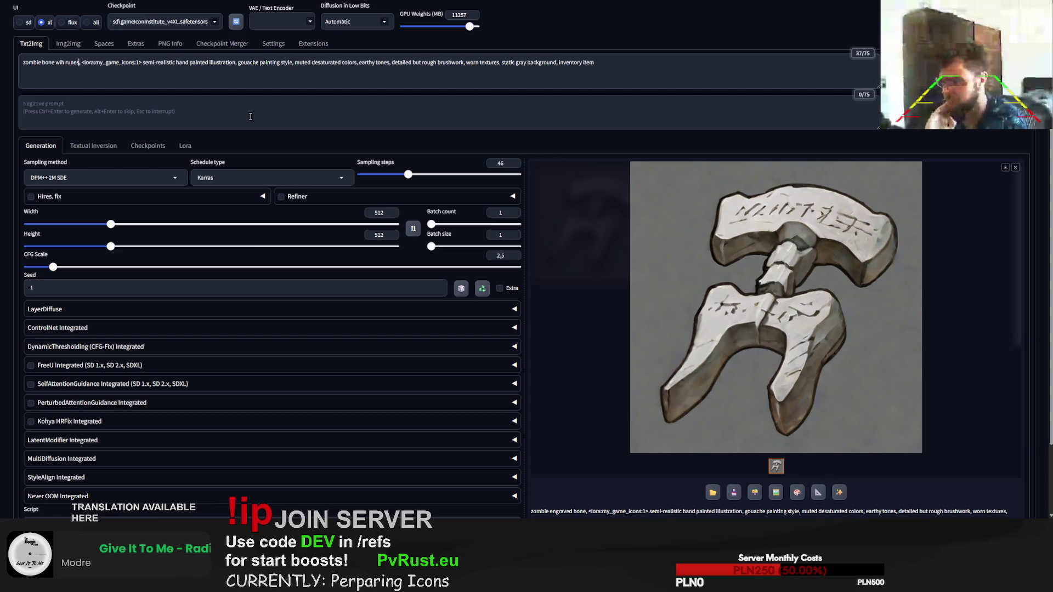
{"action": "key", "text": "ctrl+Return"}
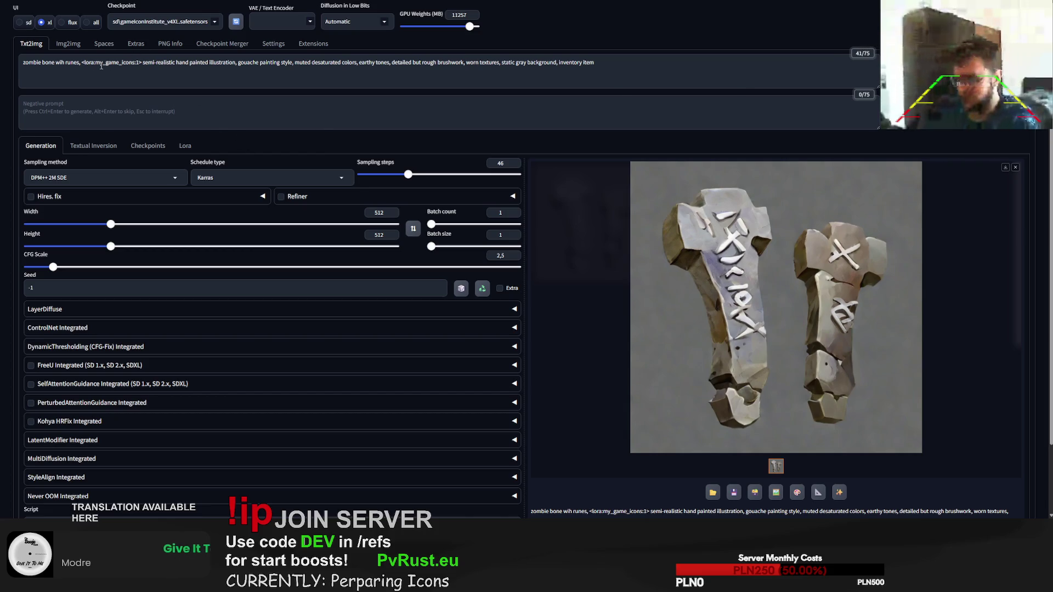
{"action": "left_click", "coordinate": [48, 64]}
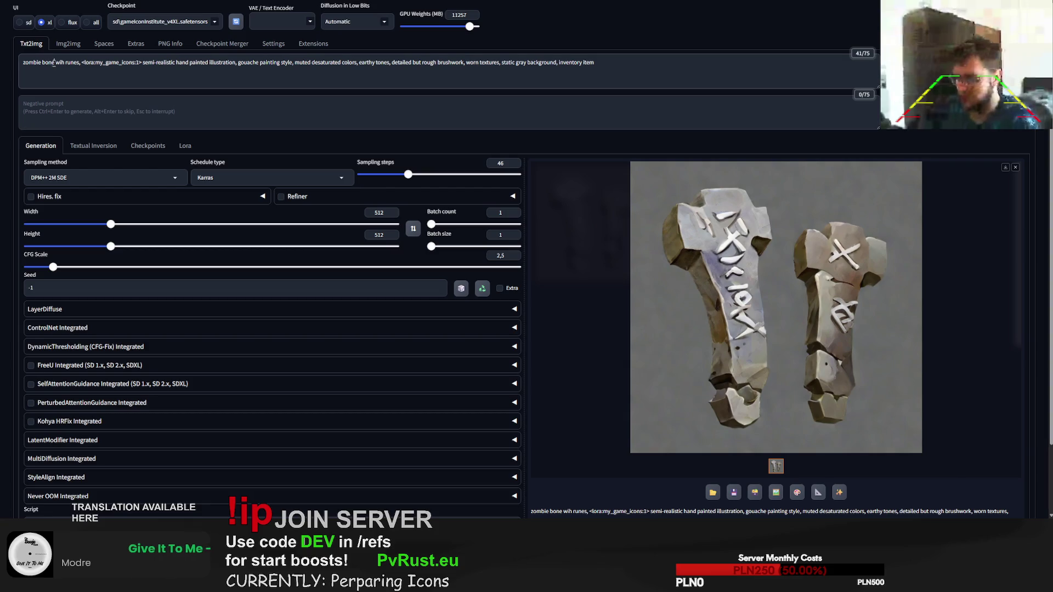
Step: Change the subject to 'zombie skull with runes, flesh' and generate skull icons twice
{"action": "key", "text": "BackSpace"}
{"action": "key", "text": "BackSpace"}
{"action": "key", "text": "BackSpace"}
{"action": "type", "text": "s"}
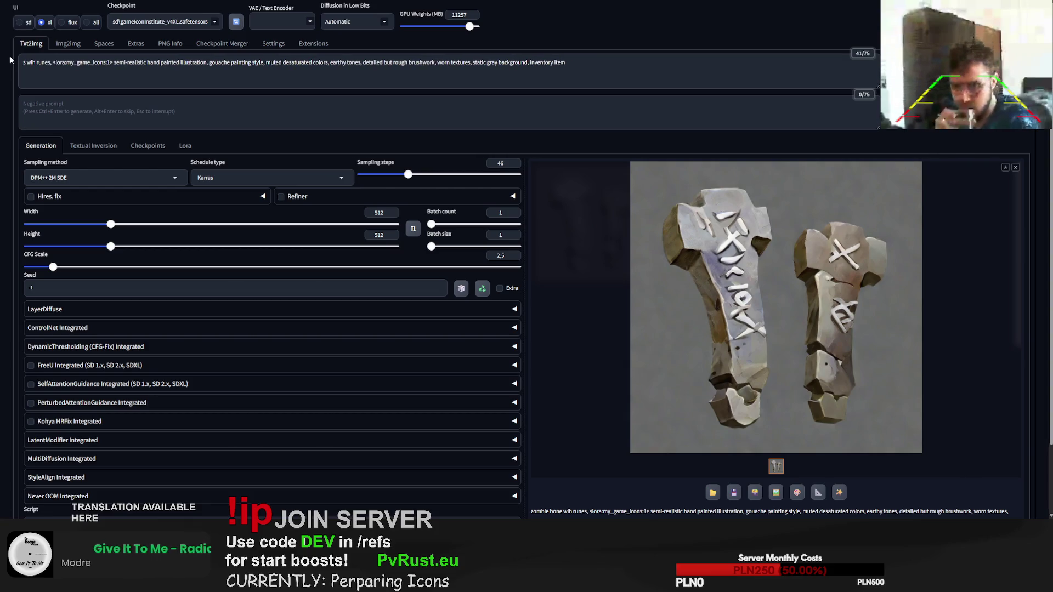
{"action": "type", "text": "zombie skul"}
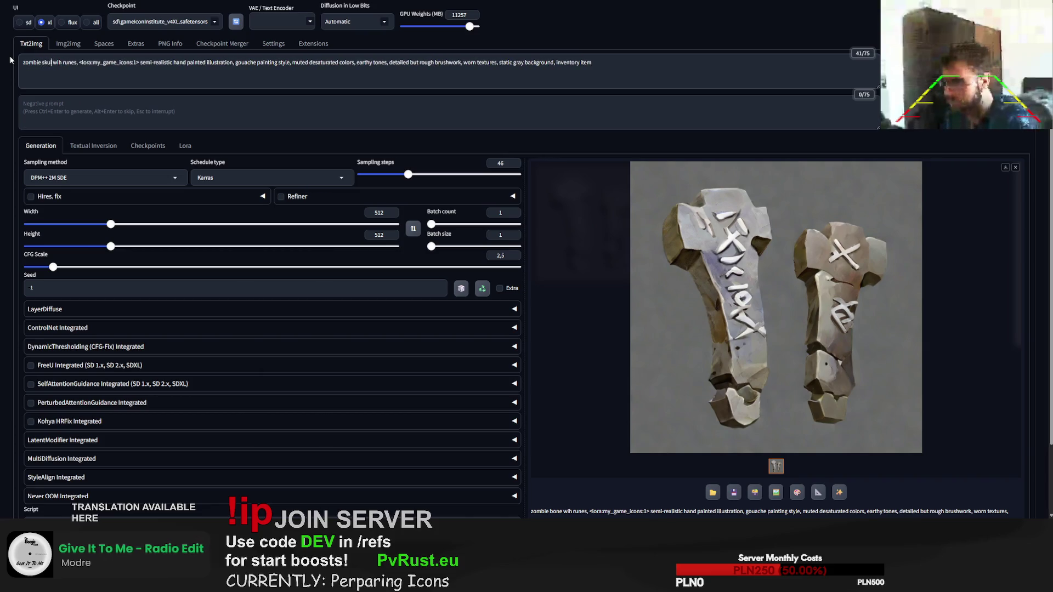
{"action": "type", "text": "l"}
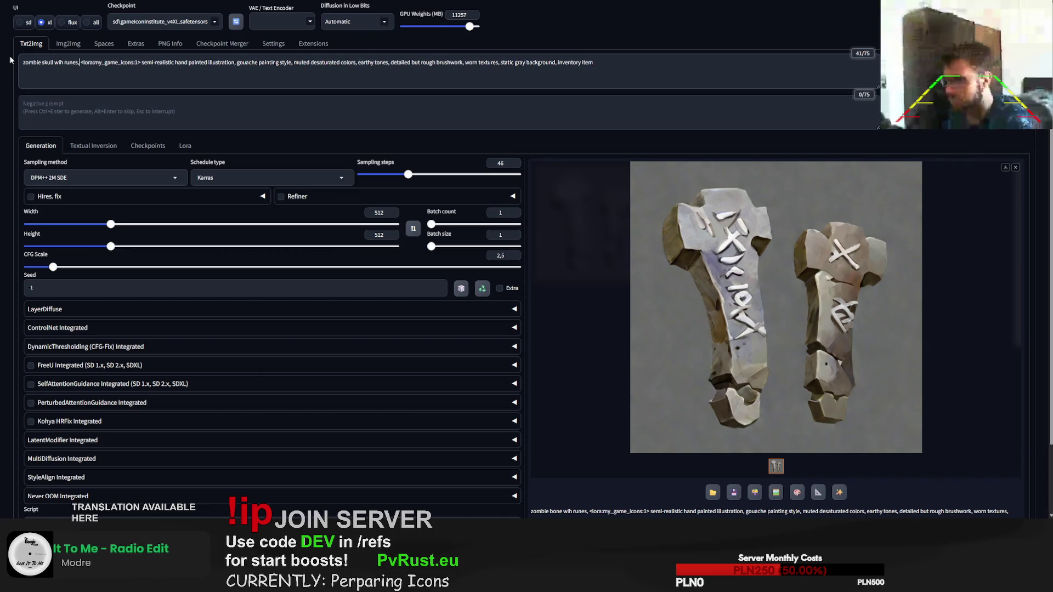
{"action": "type", "text": "flesh"}
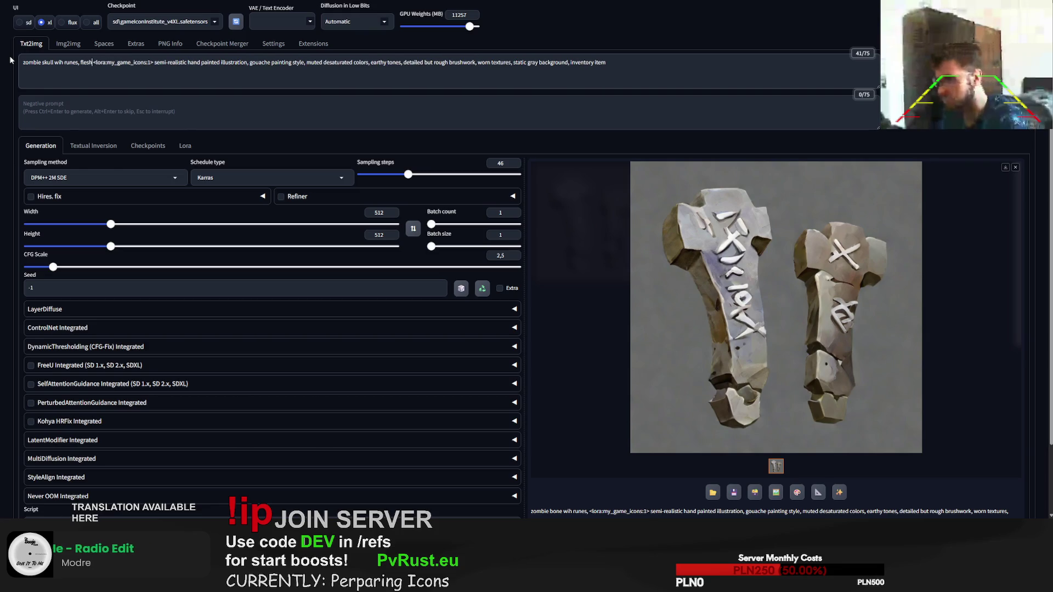
{"action": "key", "text": "ctrl+Return"}
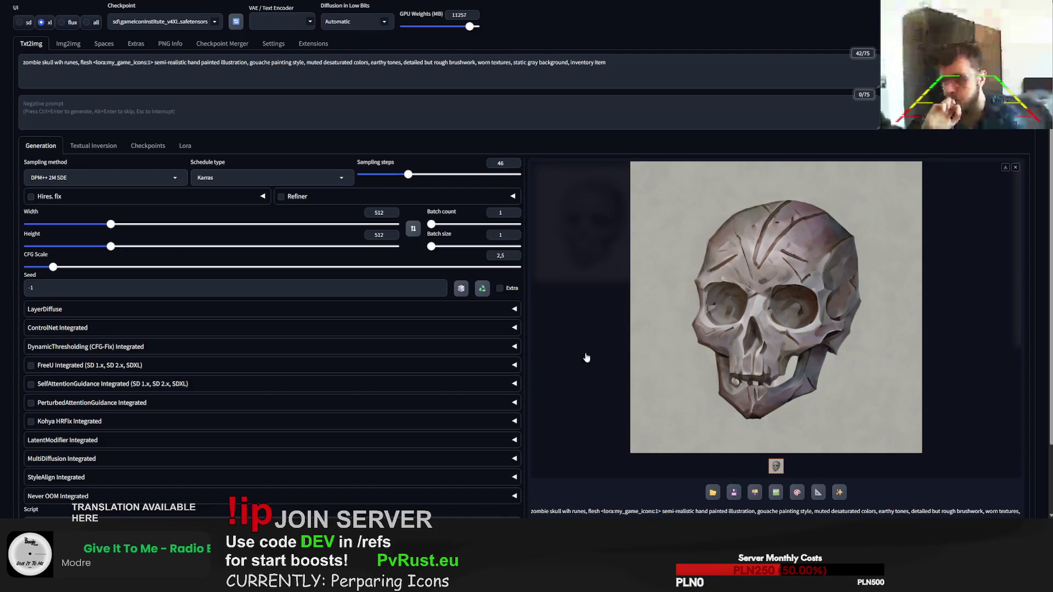
{"action": "scroll", "coordinate": [431, 321], "scroll_direction": "down", "scroll_amount": 1}
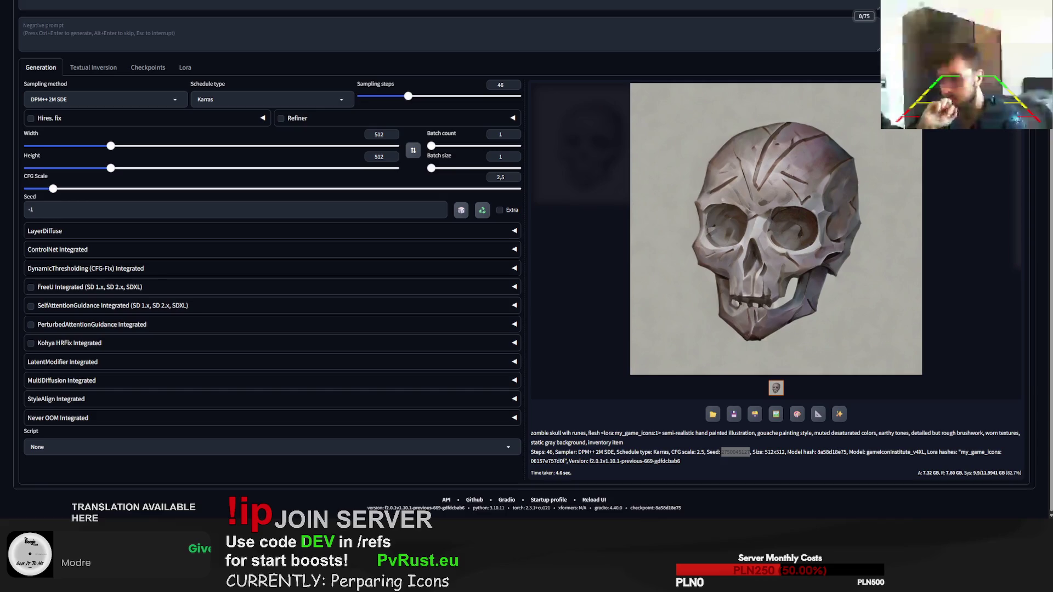
{"action": "scroll", "coordinate": [527, 260], "scroll_direction": "up", "scroll_amount": 1}
{"action": "key", "text": "ctrl+Return"}
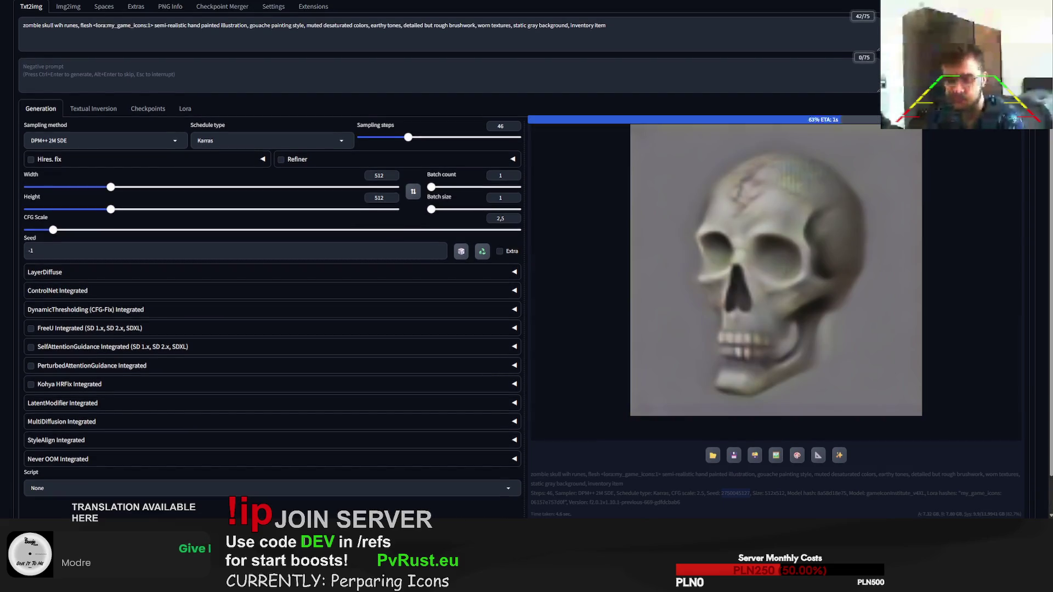
Step: Add 'gold elements' after 'flesh,' and generate several skull variations
{"action": "left_click", "coordinate": [92, 26]}
{"action": "type", "text": "gold "}
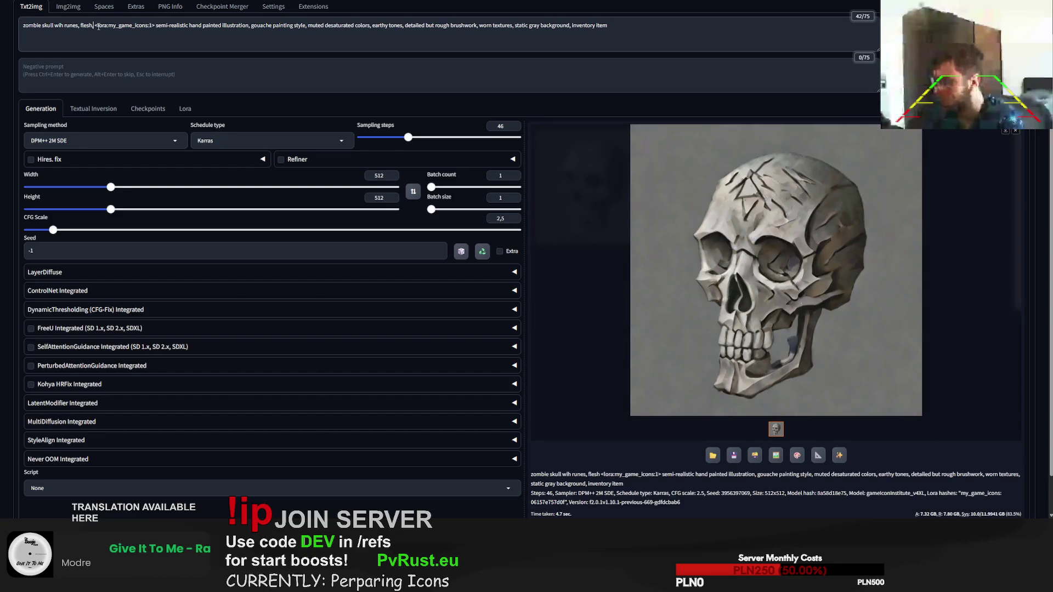
{"action": "type", "text": "elements"}
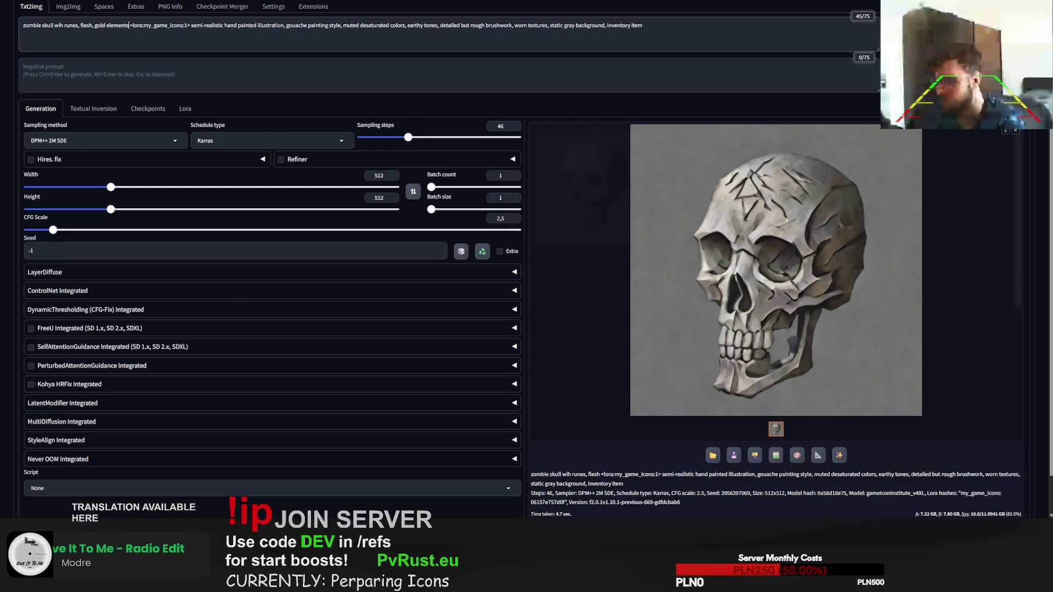
{"action": "key", "text": "ctrl+Return"}
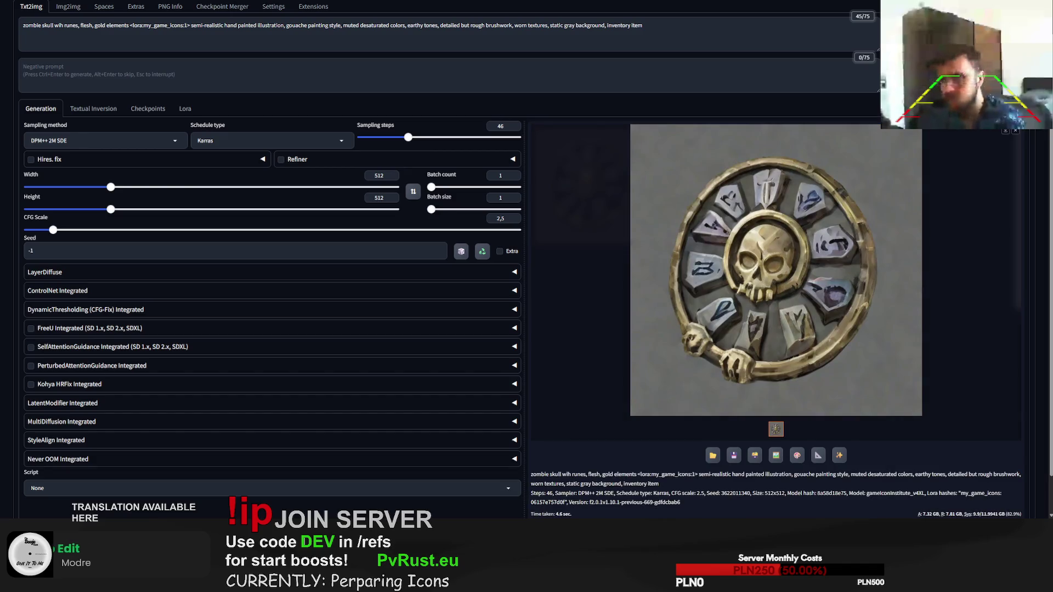
{"action": "key", "text": "ctrl+Return"}
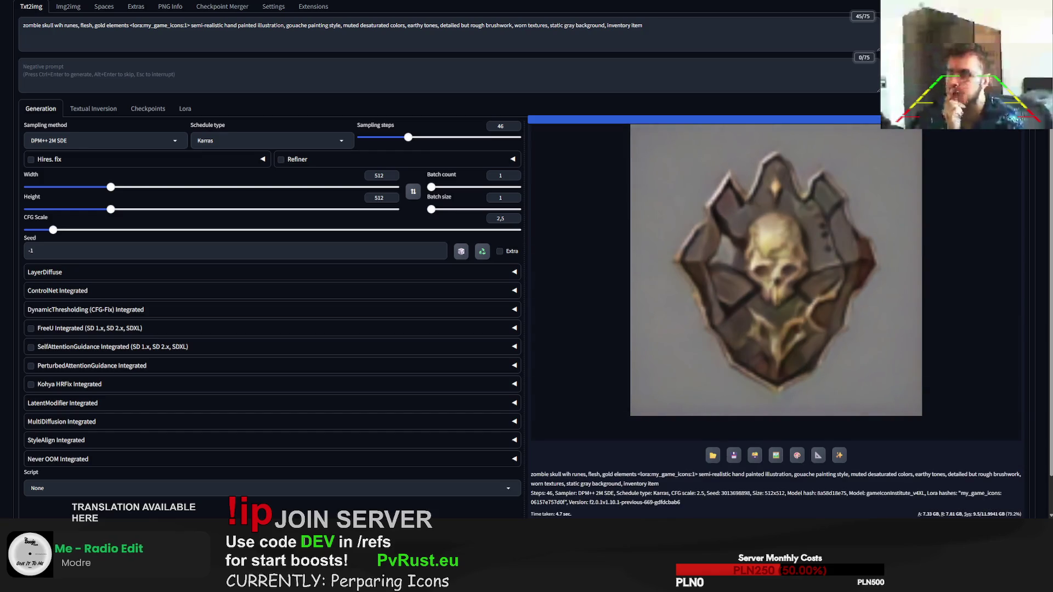
{"action": "key", "text": "ctrl+Return"}
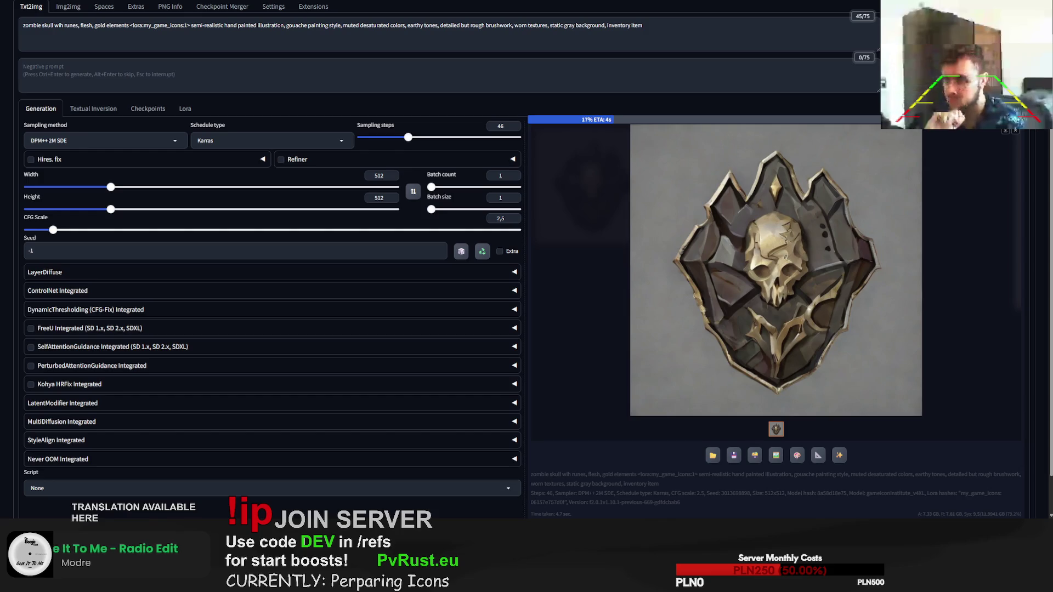
Step: Swap 'elements' for 'implants' and generate more gold-implant skull variations
{"action": "double_click", "coordinate": [119, 25]}
{"action": "type", "text": "implants"}
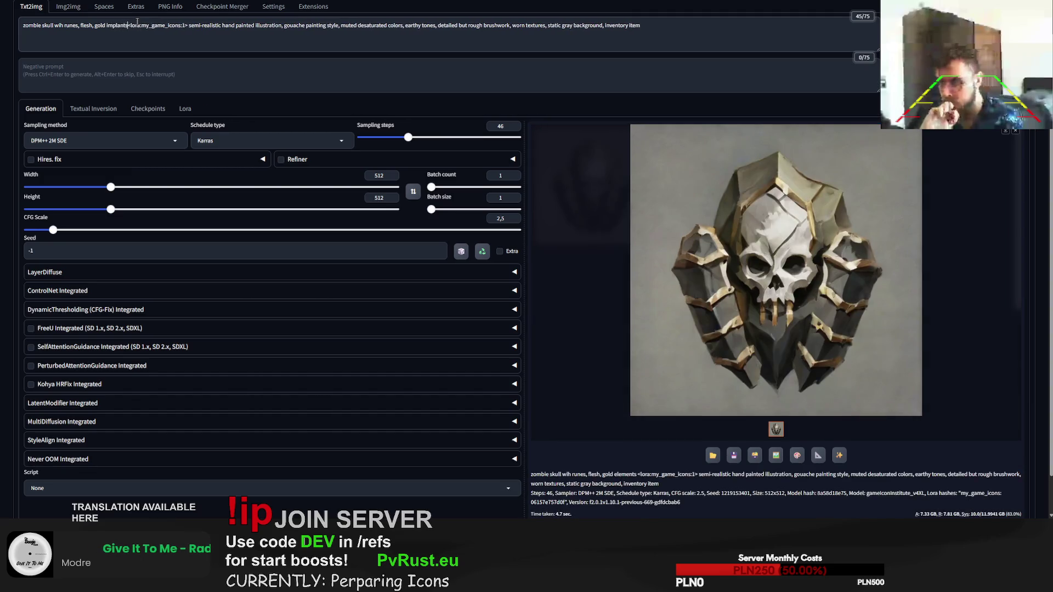
{"action": "key", "text": "ctrl+Return"}
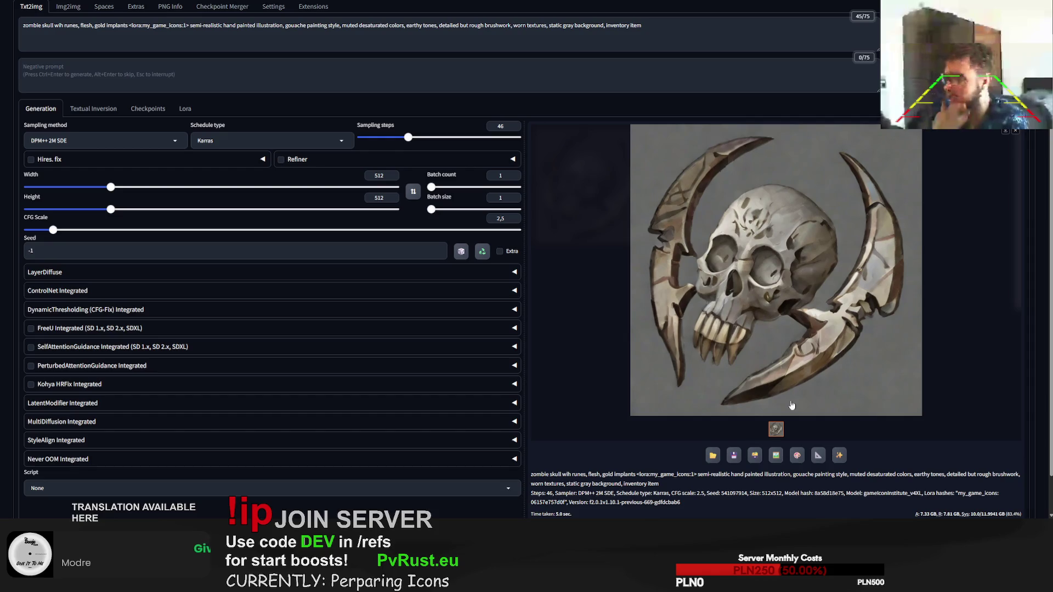
{"action": "scroll", "coordinate": [710, 463], "scroll_direction": "down", "scroll_amount": 1}
{"action": "double_click", "coordinate": [731, 452]}
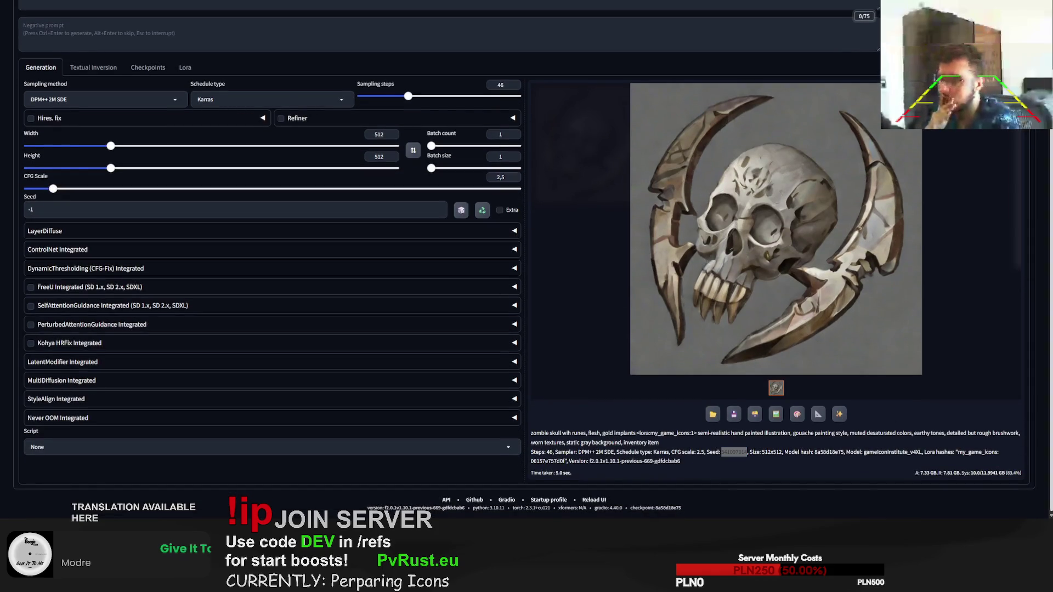
{"action": "scroll", "coordinate": [730, 451], "scroll_direction": "up", "scroll_amount": 1}
{"action": "key", "text": "ctrl+Return"}
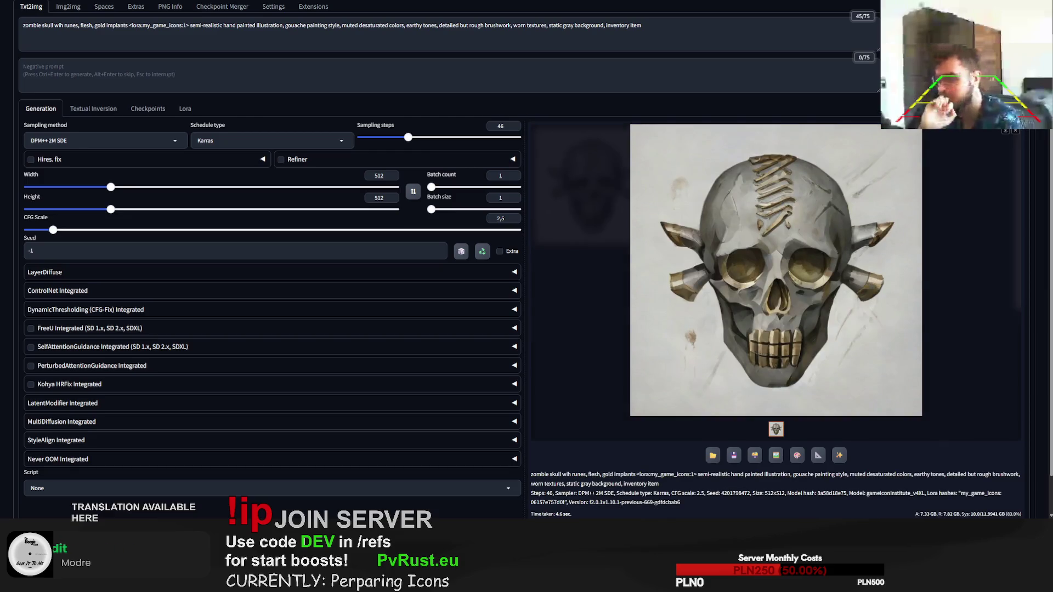
{"action": "key", "text": "ctrl+Return"}
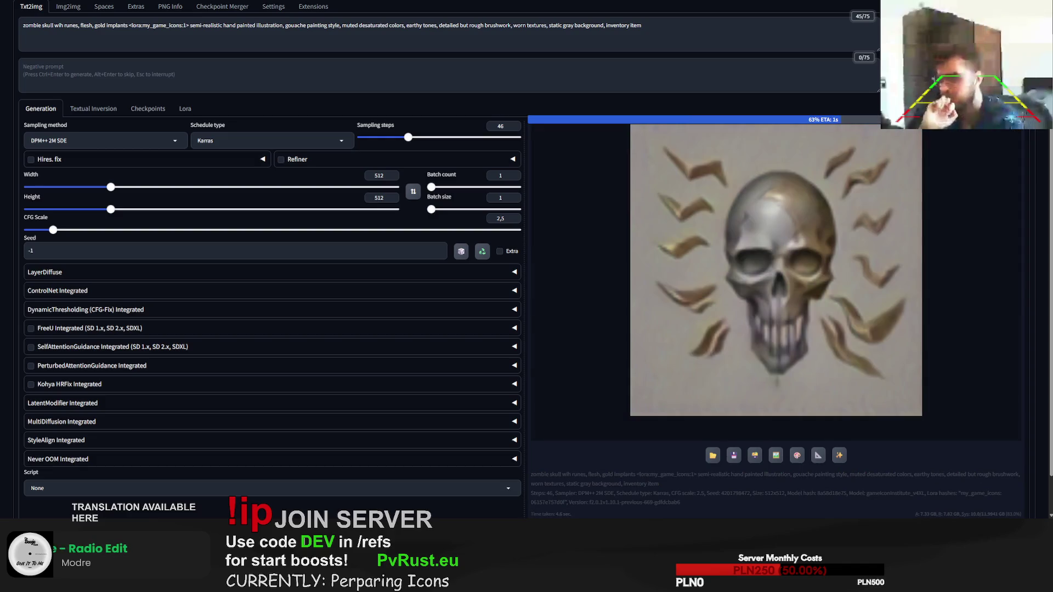
Step: Generate several more gold-implant skull variations, checking the seed, until a cracked gold-inlaid skull appears
{"action": "key", "text": "ctrl+Return"}
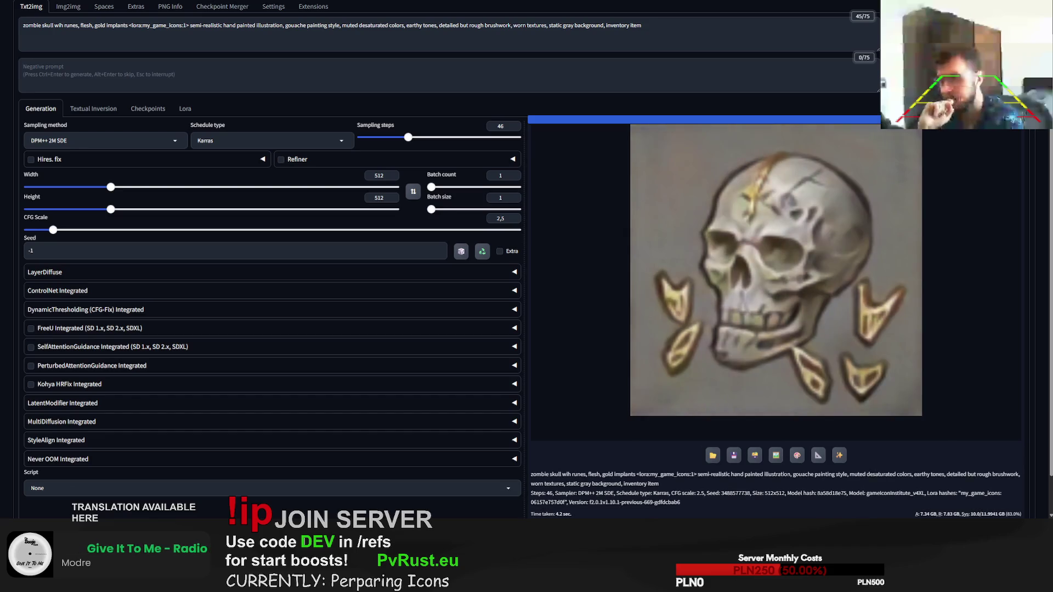
{"action": "key", "text": "ctrl+Return"}
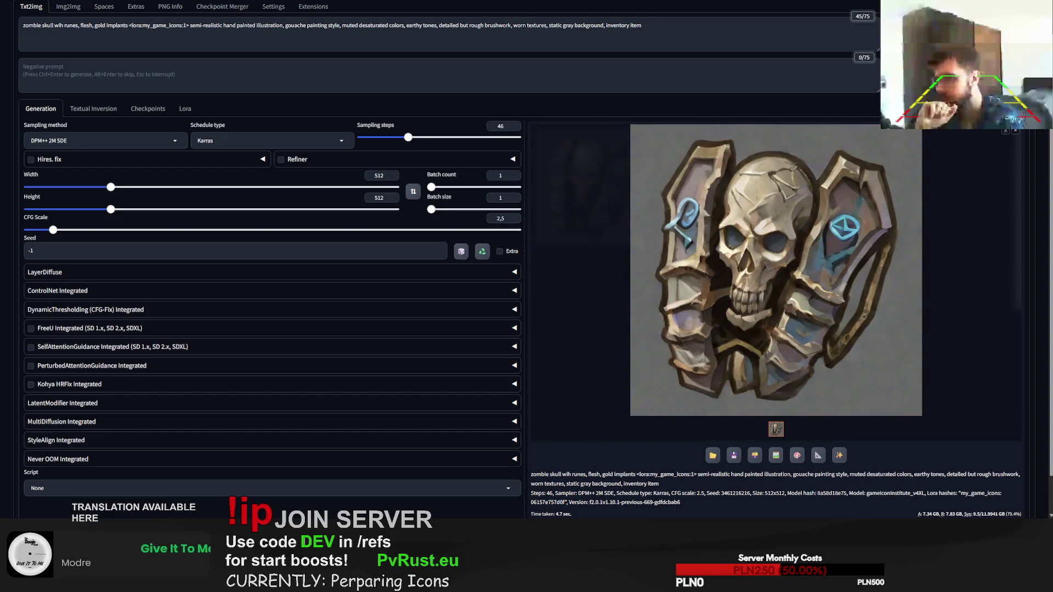
{"action": "double_click", "coordinate": [736, 493]}
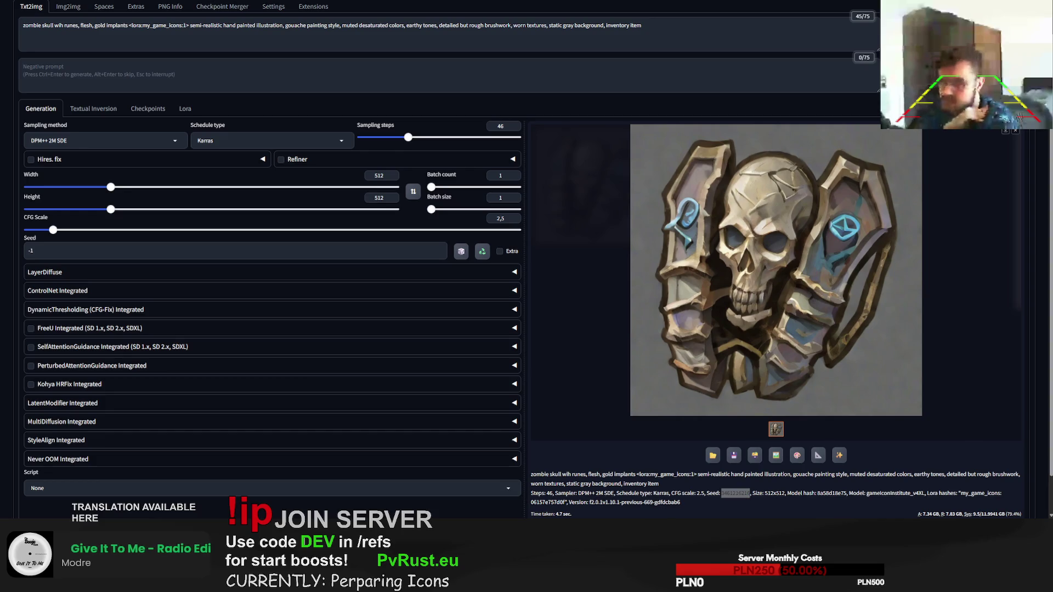
{"action": "left_click", "coordinate": [1039, 90]}
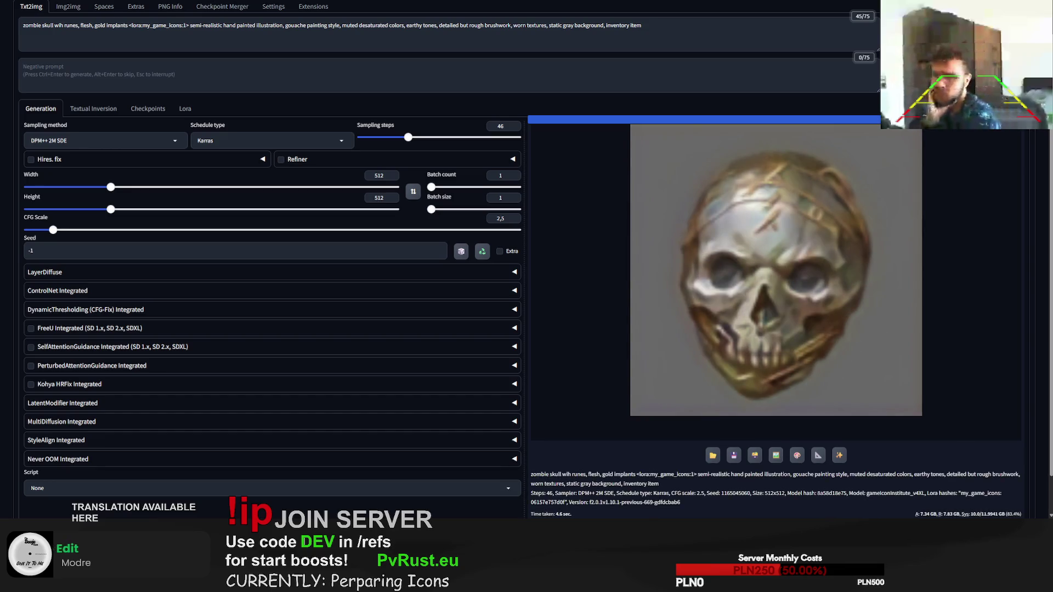
{"action": "scroll", "coordinate": [815, 420], "scroll_direction": "down", "scroll_amount": 1}
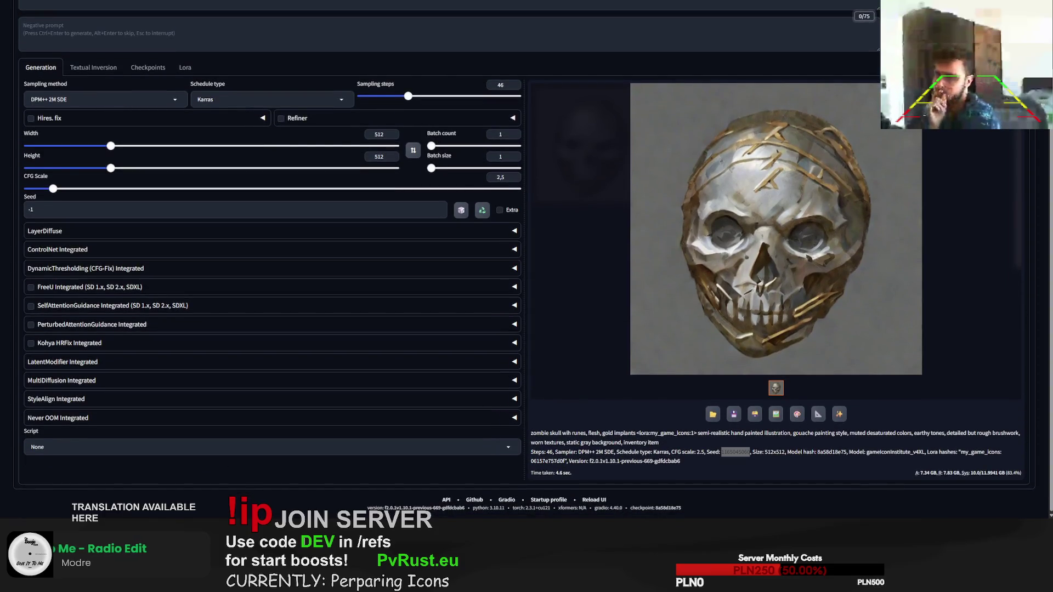
{"action": "scroll", "coordinate": [526, 260], "scroll_direction": "up", "scroll_amount": 1}
{"action": "key", "text": "ctrl+Return"}
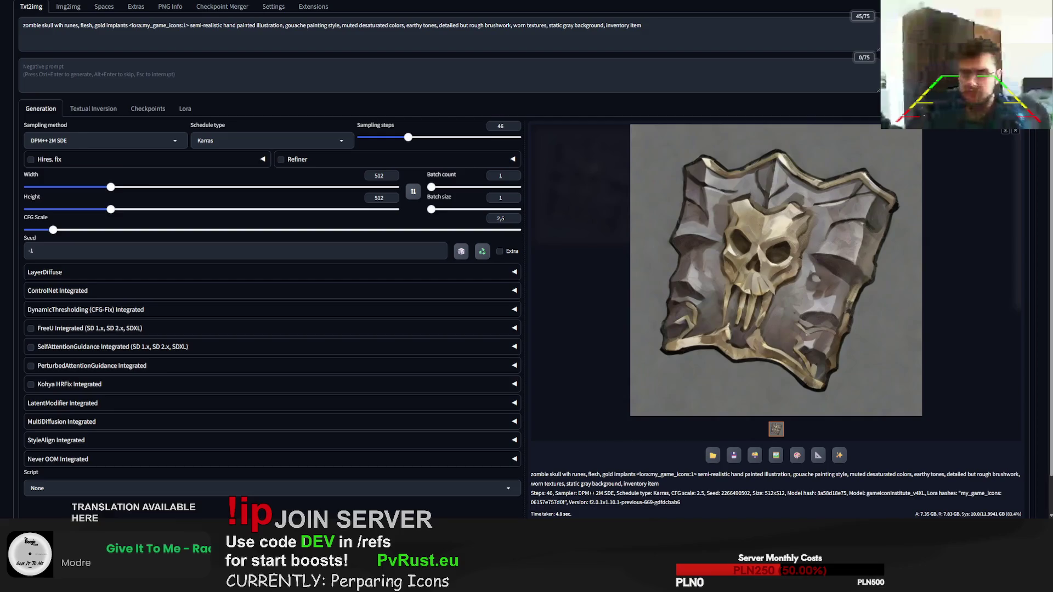
{"action": "key", "text": "ctrl+Return"}
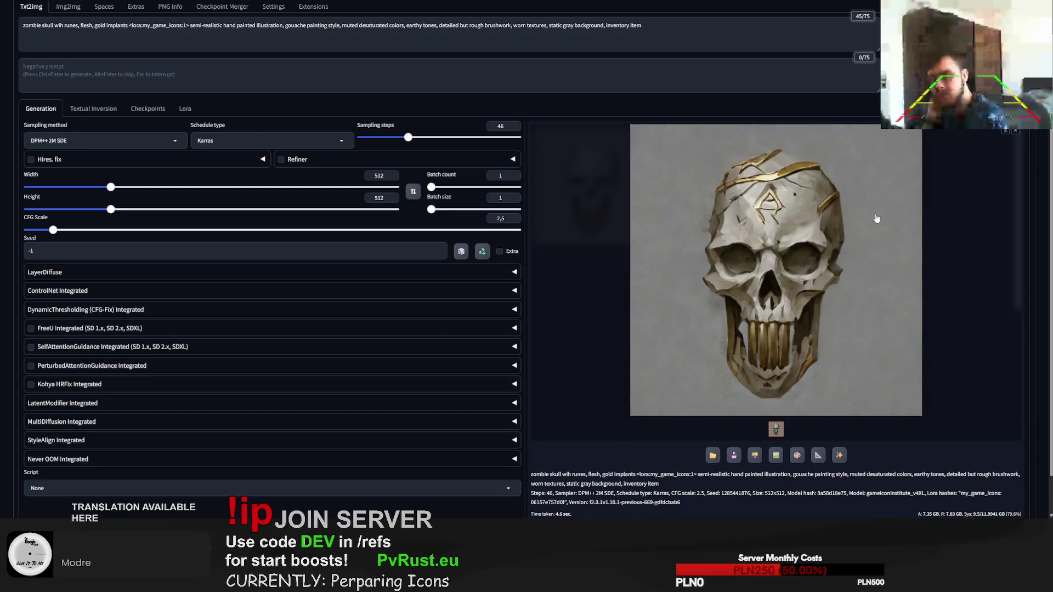
{"action": "scroll", "coordinate": [890, 278], "scroll_direction": "down", "scroll_amount": 1}
{"action": "double_click", "coordinate": [729, 452]}
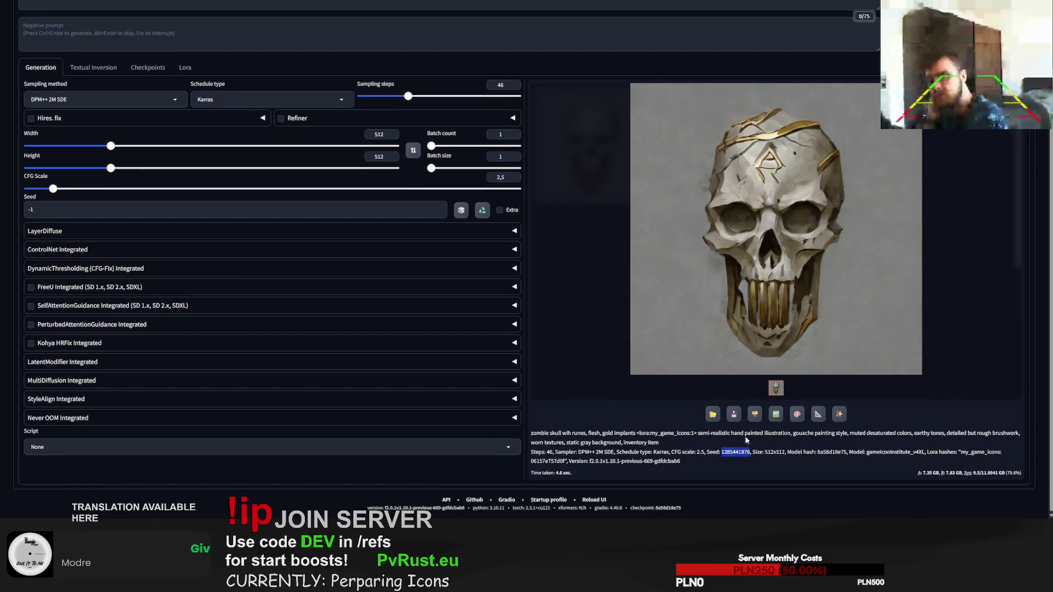
Step: Reuse the skull image's seed, raise sampling steps to 112, and regenerate the skull a few times
{"action": "key", "text": "ctrl+c"}
{"action": "triple_click", "coordinate": [230, 210]}
{"action": "key", "text": "ctrl+v"}
{"action": "left_click_drag", "start_coordinate": [408, 97], "coordinate": [457, 97]}
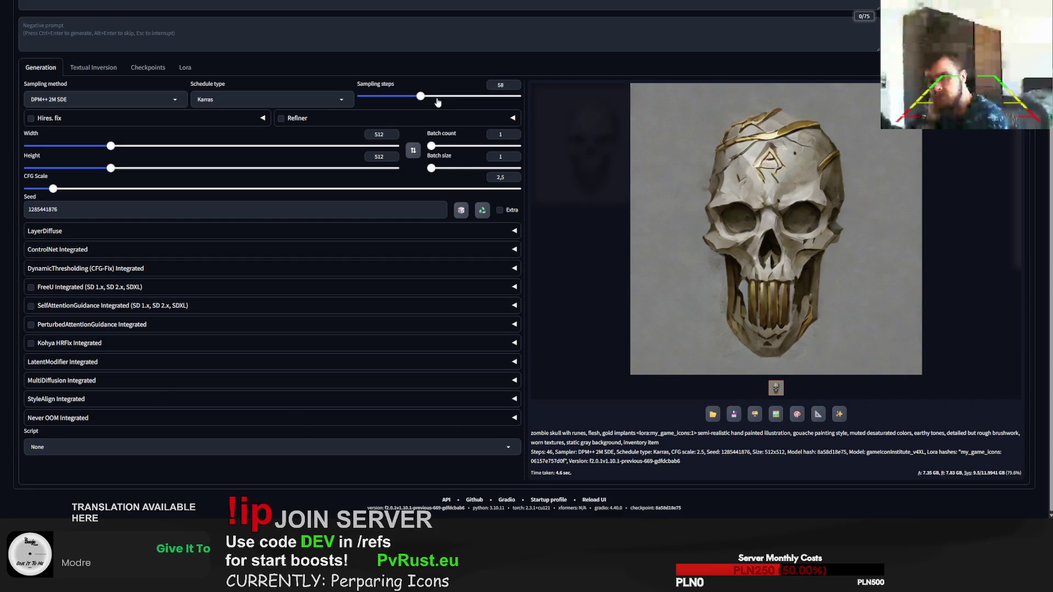
{"action": "scroll", "coordinate": [597, 147], "scroll_direction": "up", "scroll_amount": 2}
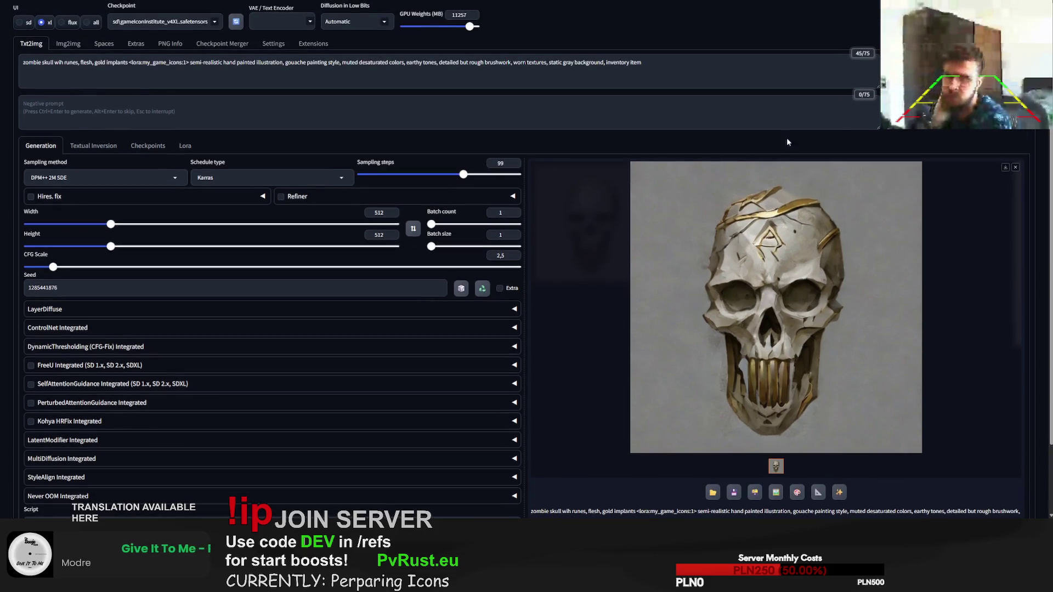
{"action": "left_click_drag", "start_coordinate": [463, 175], "coordinate": [476, 175]}
{"action": "key", "text": "ctrl+Return"}
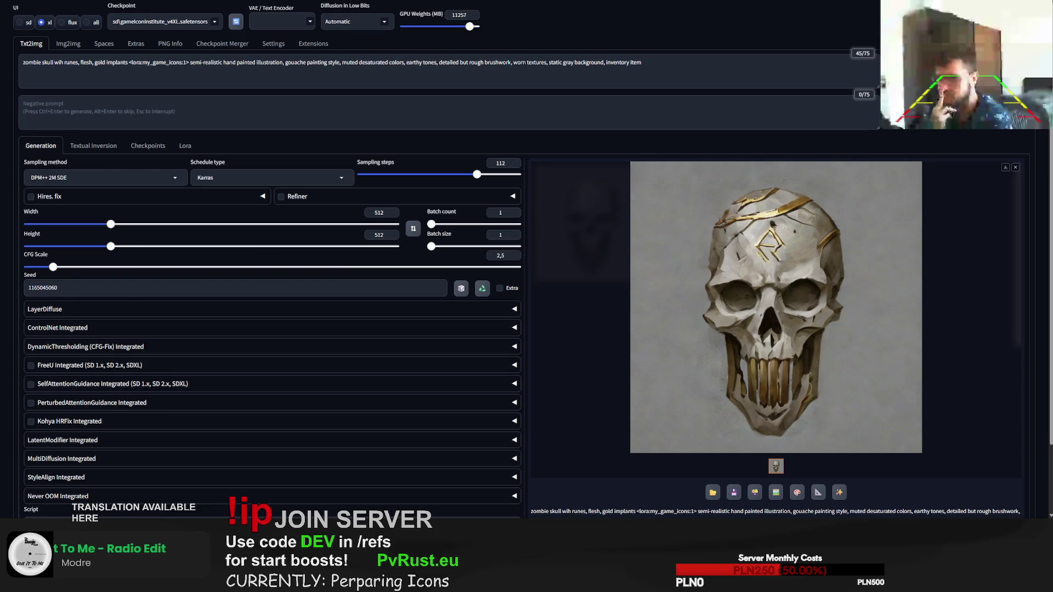
{"action": "key", "text": "ctrl+Return"}
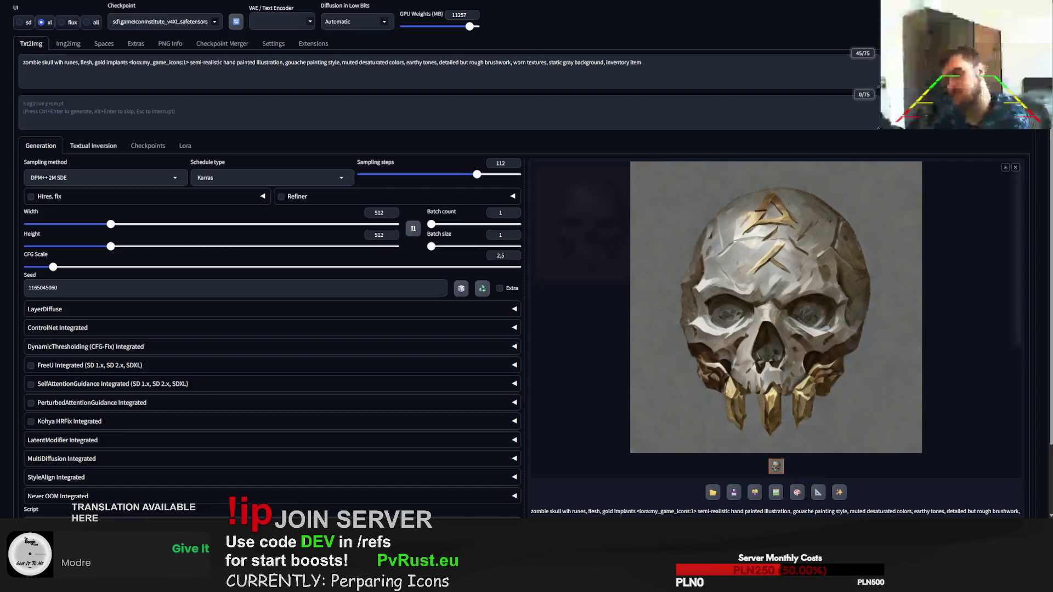
{"action": "left_click", "coordinate": [482, 289]}
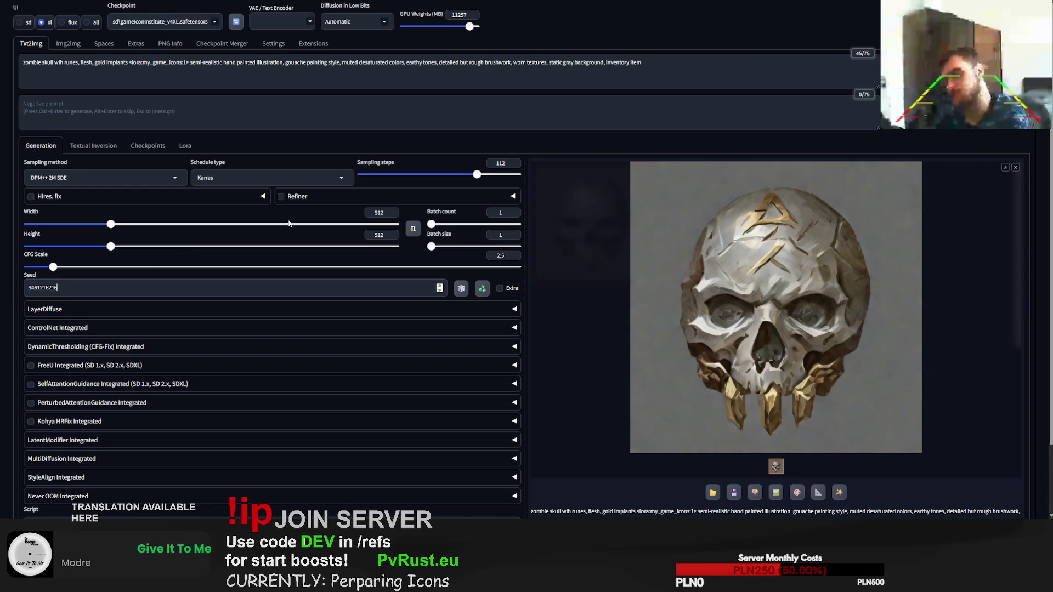
{"action": "key", "text": "ctrl+Return"}
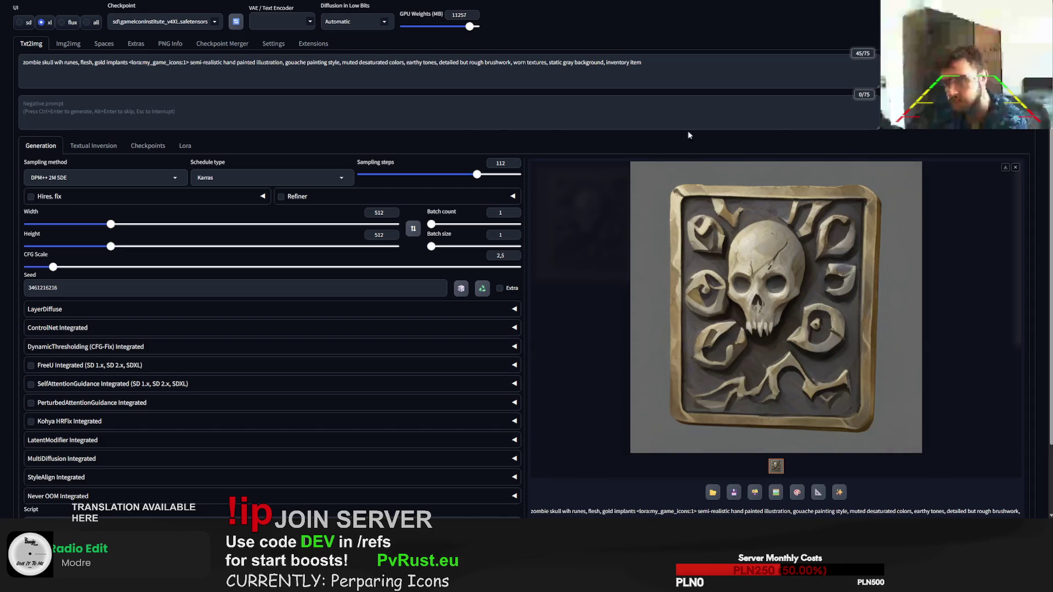
Step: Delete 'gold implants' from the prompt and regenerate into a gray horned rune-carved skull
{"action": "left_click_drag", "start_coordinate": [129, 64], "coordinate": [96, 65]}
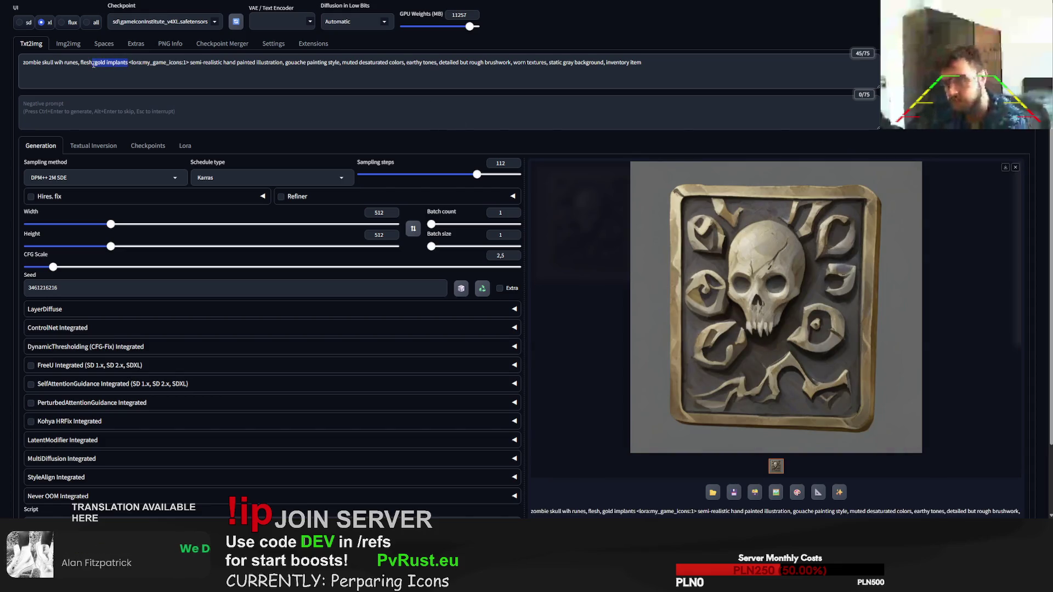
{"action": "key", "text": "BackSpace"}
{"action": "key", "text": "ctrl+Return"}
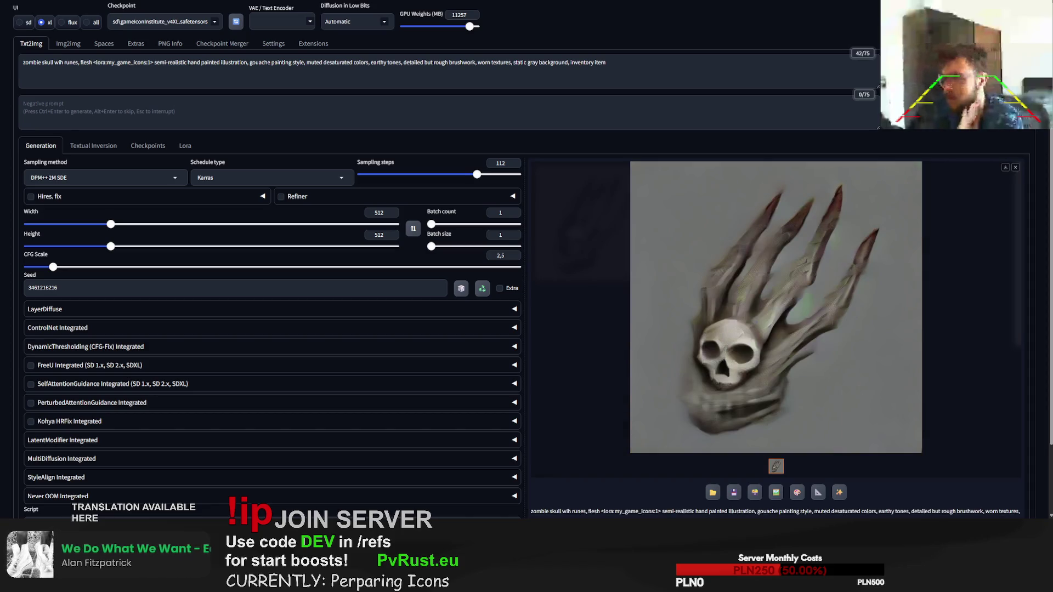
{"action": "key", "text": "ctrl+Return"}
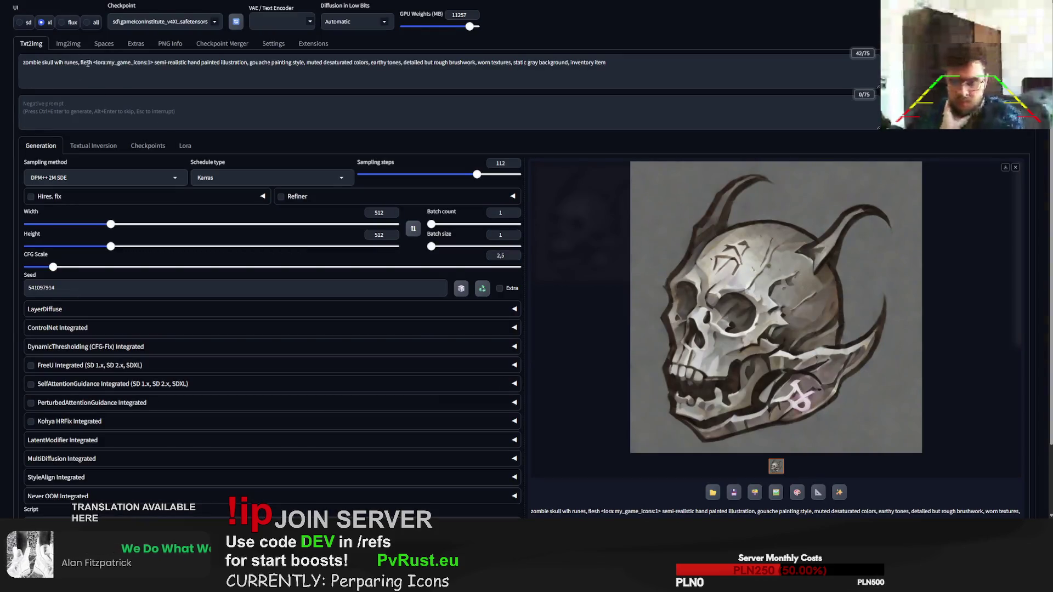
{"action": "left_click_drag", "start_coordinate": [92, 63], "coordinate": [42, 63]}
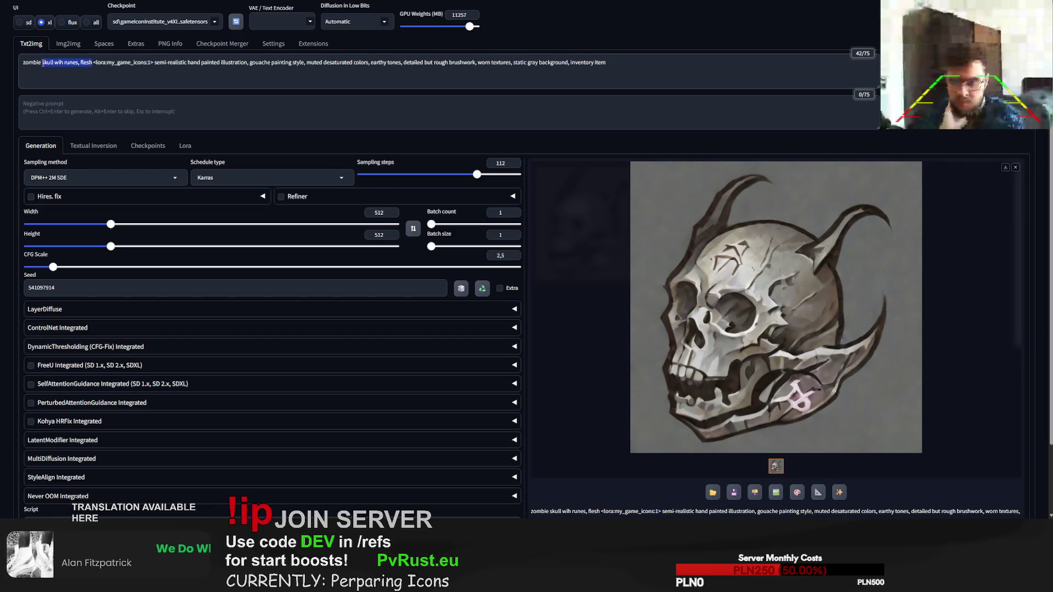
{"action": "type", "text": "talisman"}
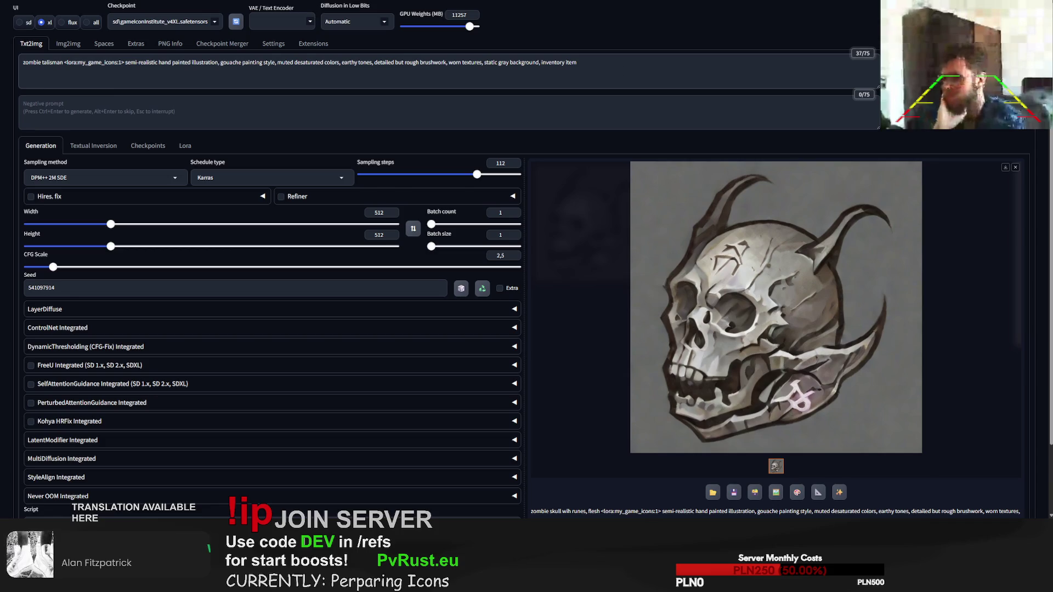
Step: Make the subject 'zombie talisman', reset the seed to random, and generate twice
{"action": "left_click", "coordinate": [482, 289]}
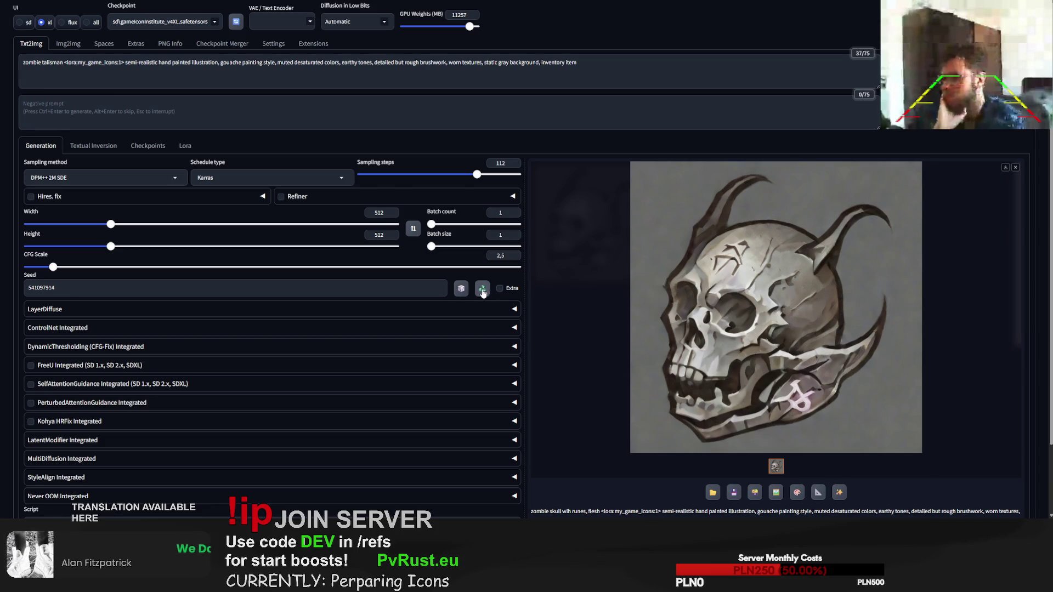
{"action": "left_click", "coordinate": [461, 288]}
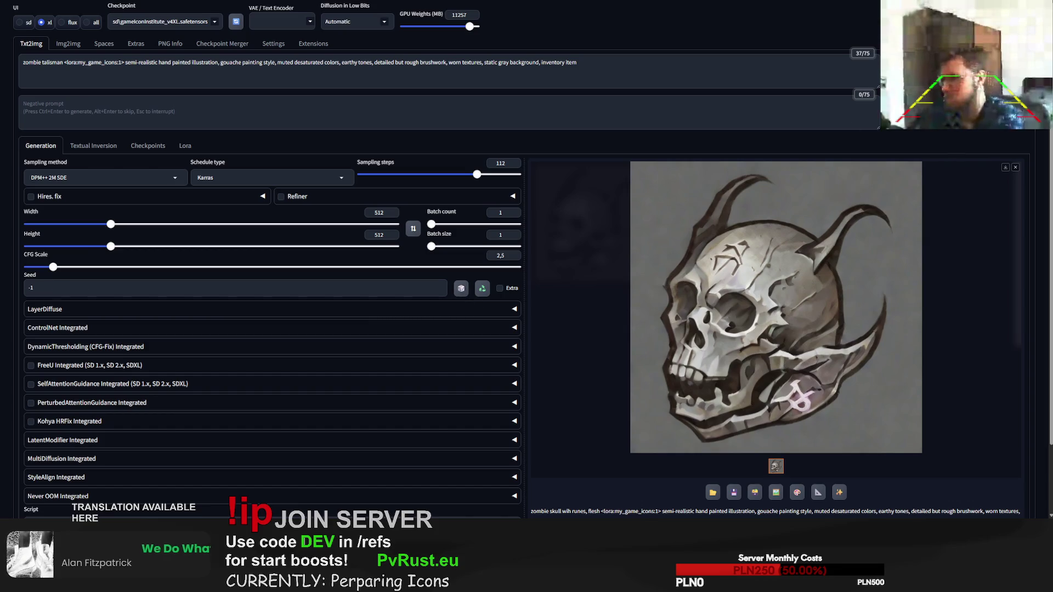
{"action": "left_click", "coordinate": [962, 70]}
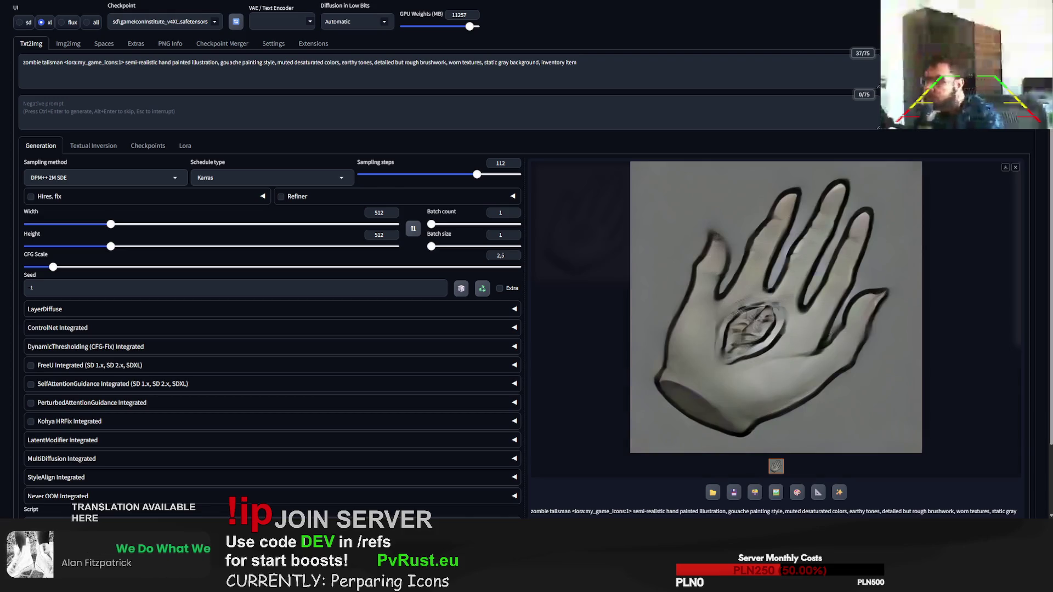
{"action": "key", "text": "ctrl+Return"}
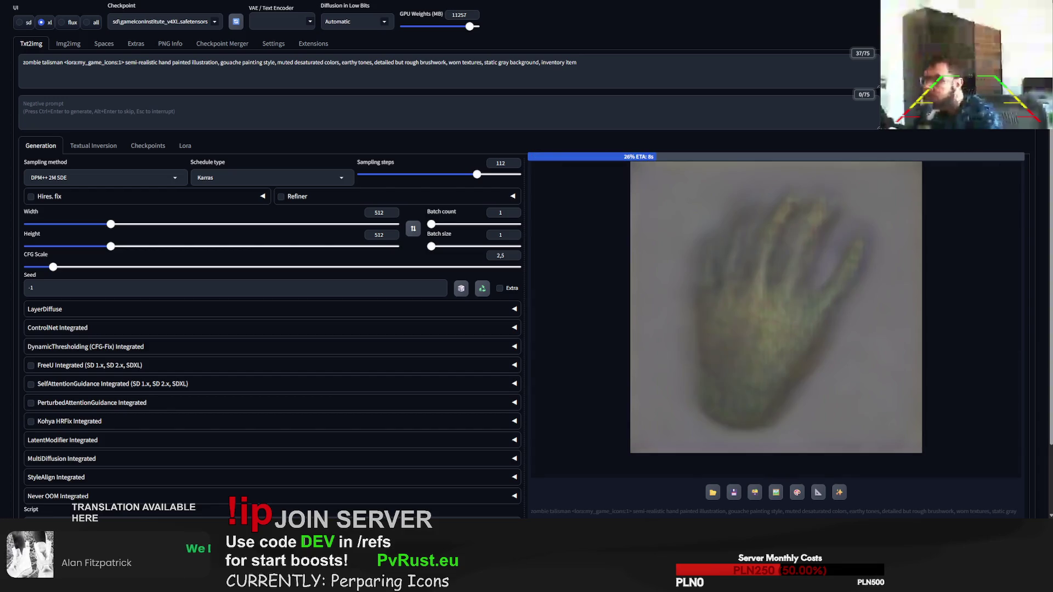
Step: Swap 'zombie' for 'undead' and generate an undead talisman clawed-hand icon
{"action": "double_click", "coordinate": [38, 55]}
{"action": "type", "text": "u"}
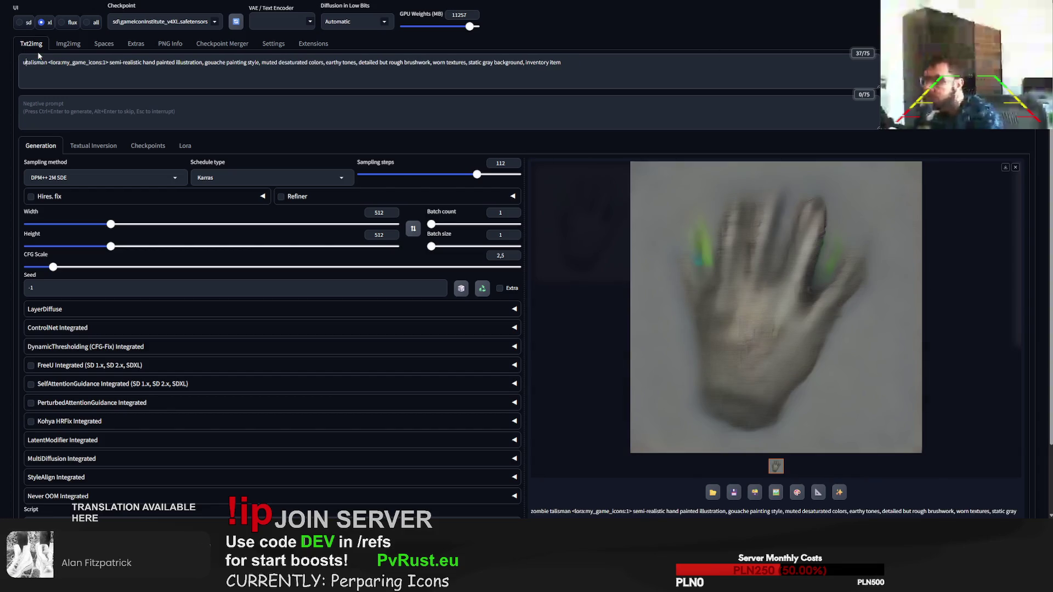
{"action": "type", "text": "ndead"}
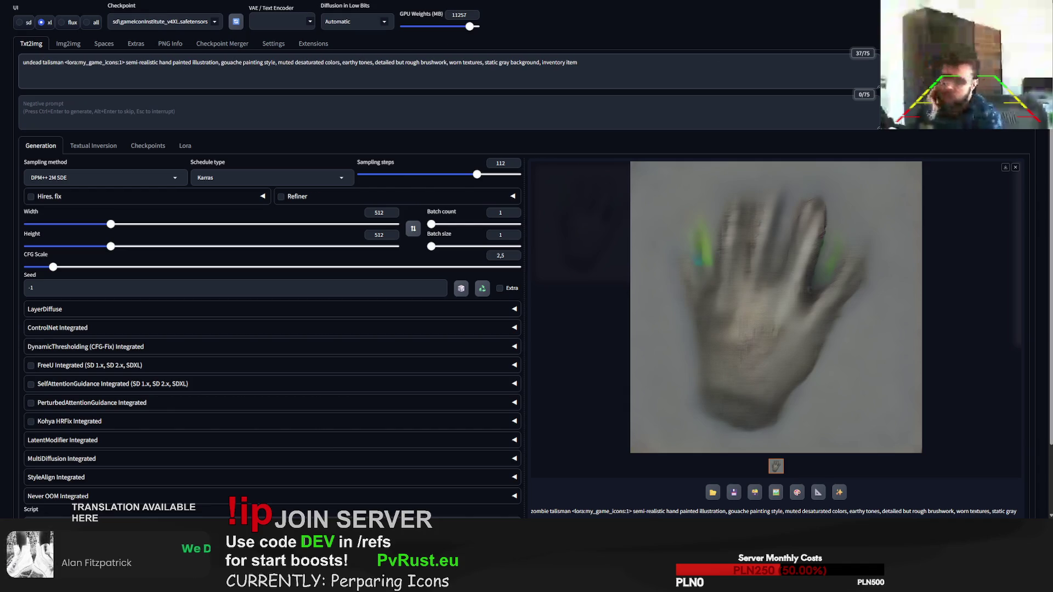
{"action": "key", "text": "ctrl+Return"}
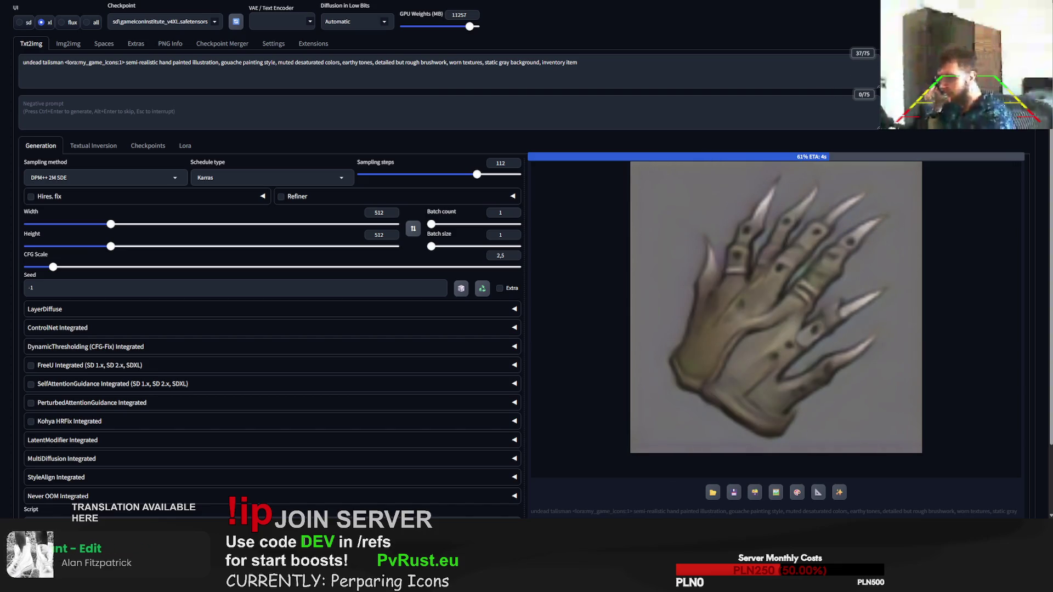
{"action": "left_click_drag", "start_coordinate": [159, 63], "coordinate": [194, 63]}
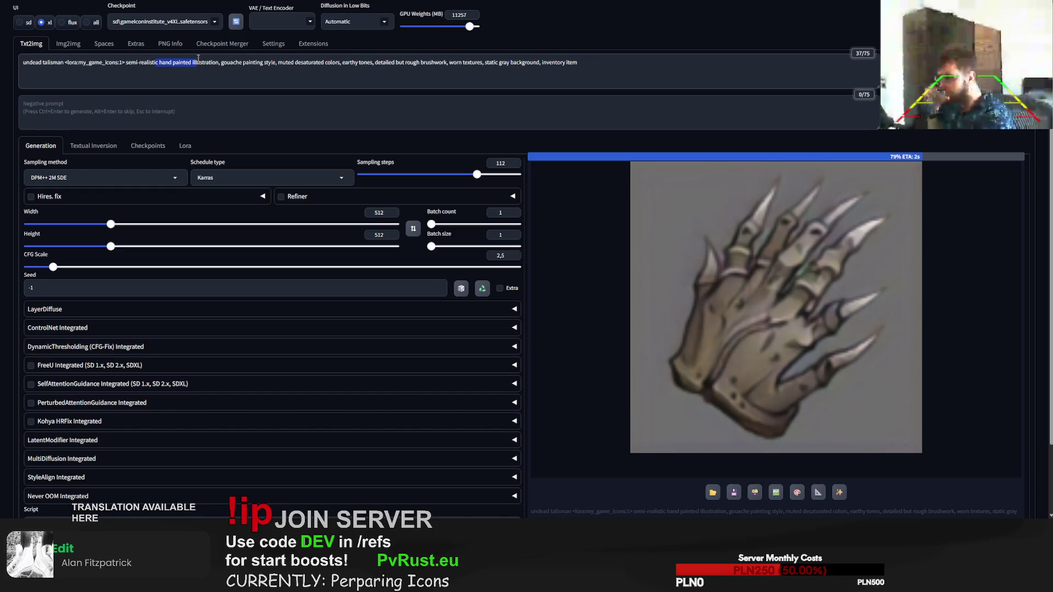
{"action": "left_click", "coordinate": [198, 63]}
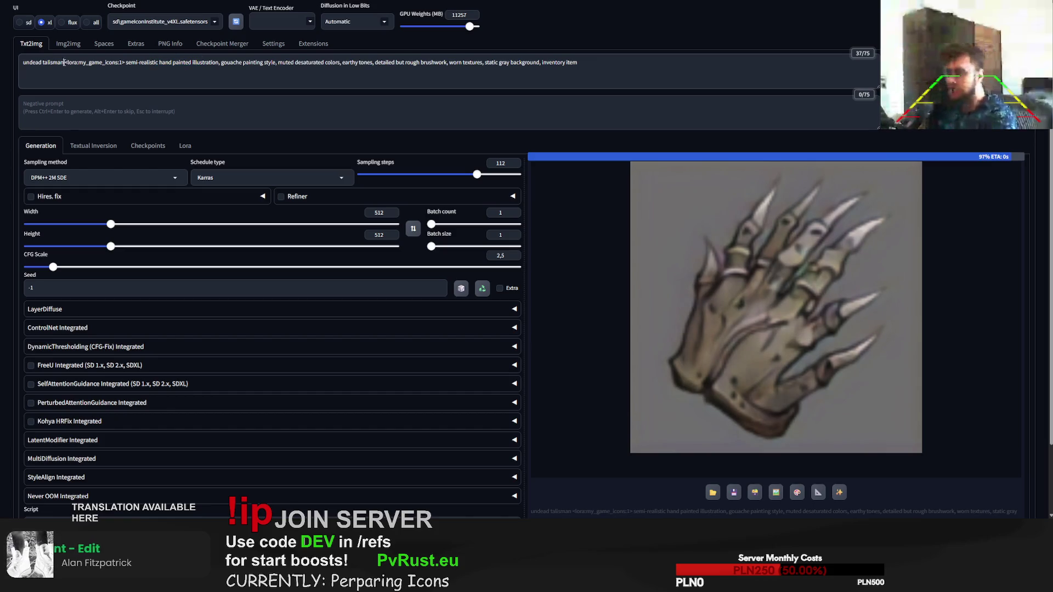
{"action": "left_click_drag", "start_coordinate": [64, 62], "coordinate": [24, 63]}
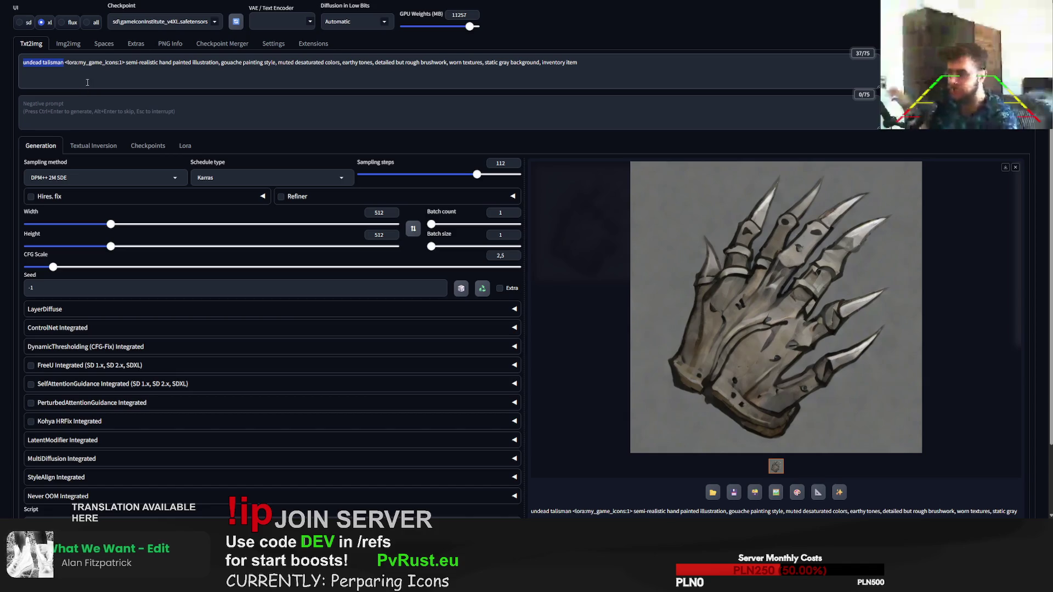
{"action": "type", "text": "wooden unde"}
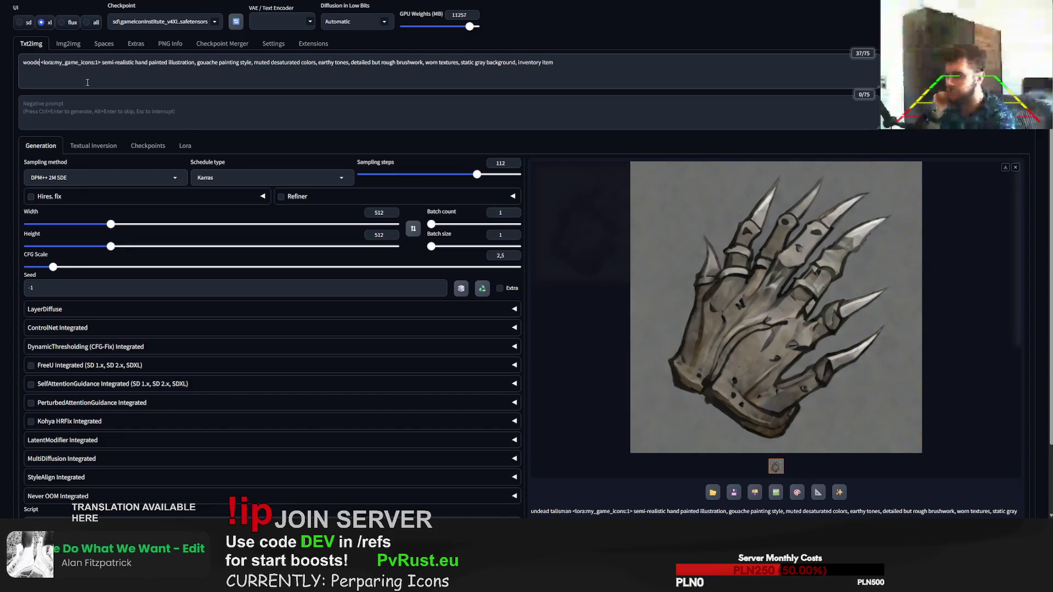
{"action": "type", "text": "ad spirits"}
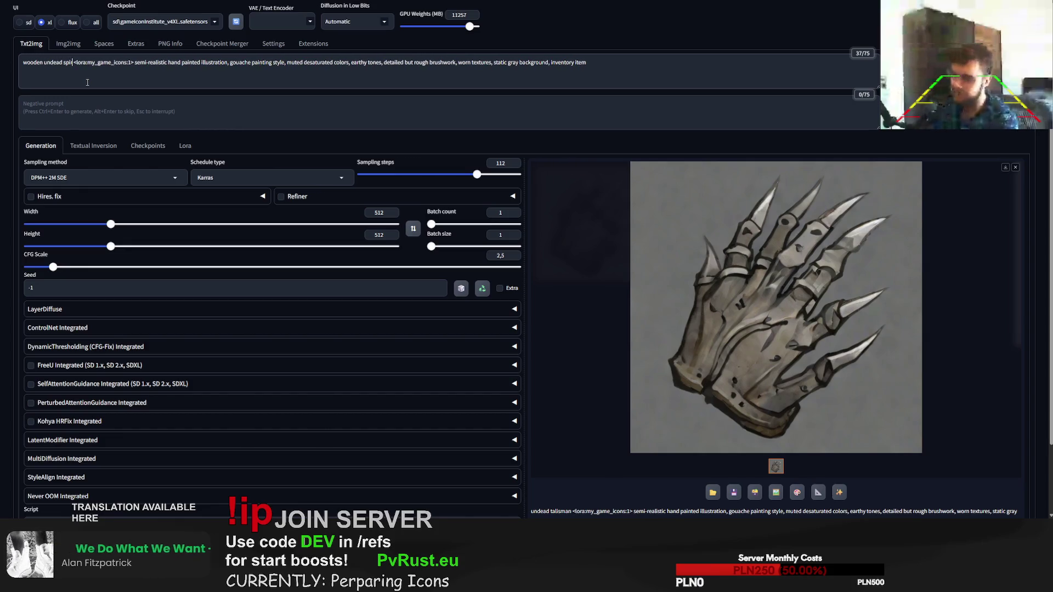
{"action": "type", "text": " talism<lora:my_game_icon"}
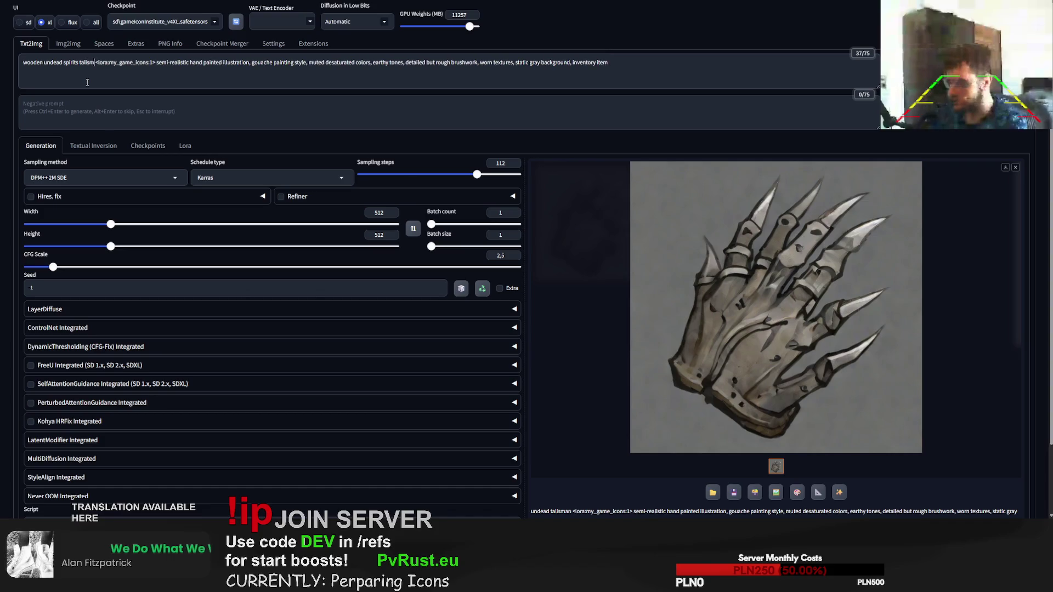
{"action": "type", "text": "an"}
Step: Generate 'wooden undead spirits talisman', then extend it to 'talisman necklace' and generate a skull pendant
{"action": "key", "text": "ctrl+Return"}
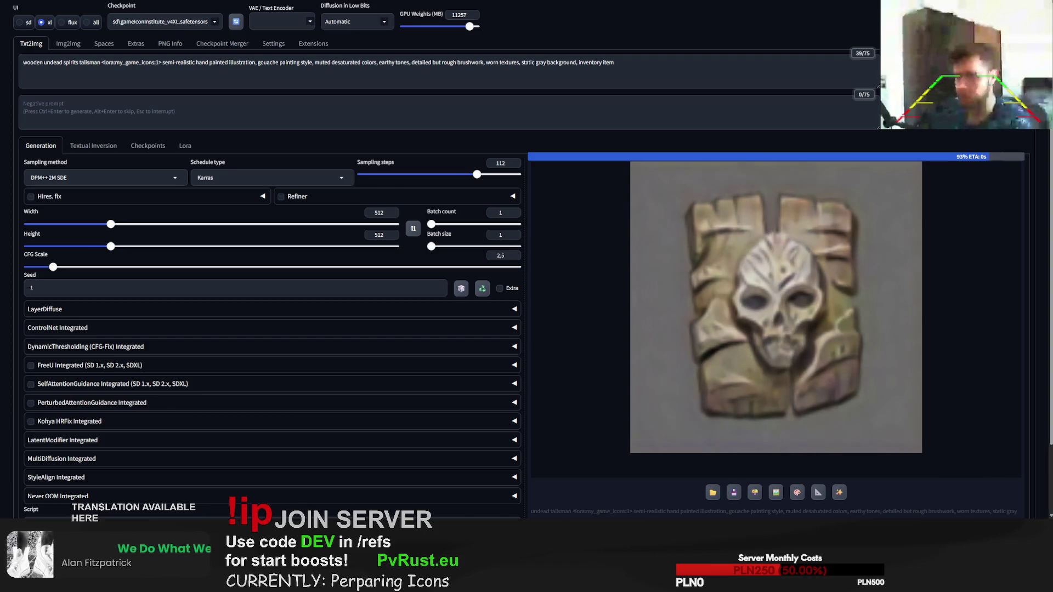
{"action": "left_click", "coordinate": [104, 66]}
{"action": "type", "text": "with"}
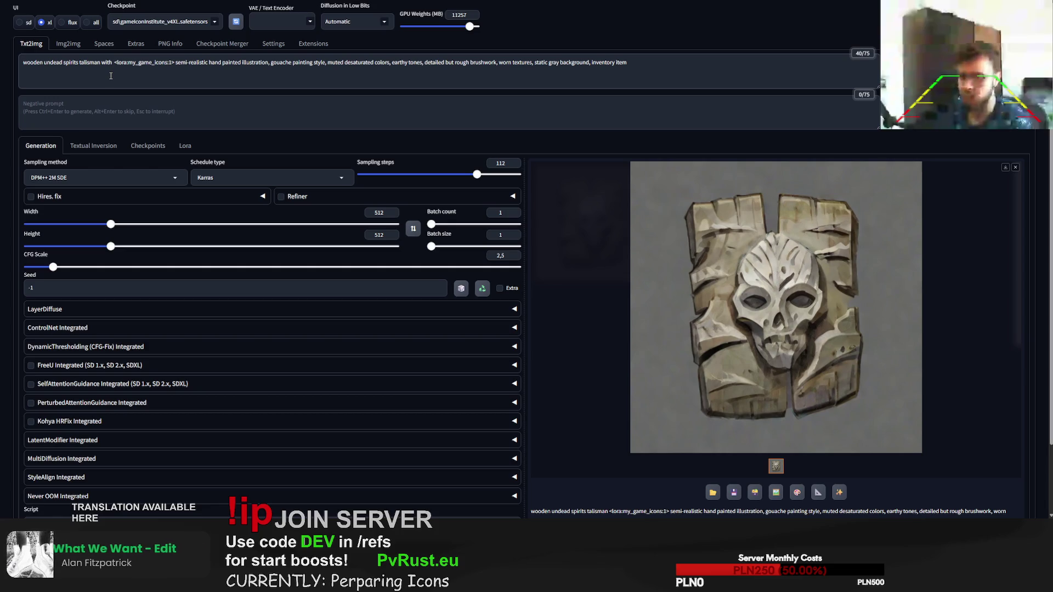
{"action": "key", "text": "BackSpace"}
{"action": "key", "text": "BackSpace"}
{"action": "key", "text": "BackSpace"}
{"action": "type", "text": "ne"}
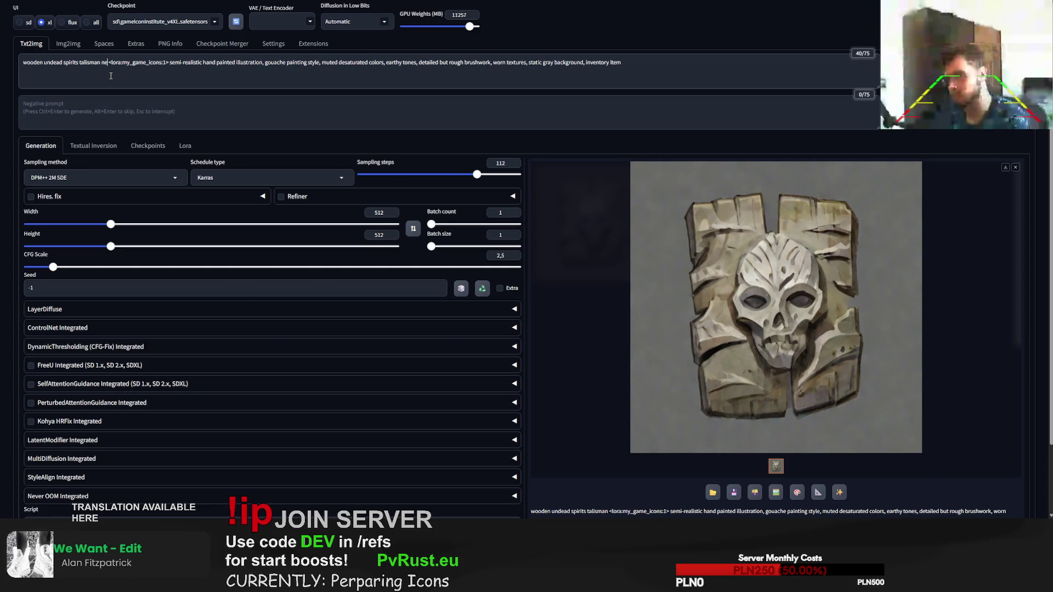
{"action": "type", "text": "cklace"}
{"action": "key", "text": "ctrl+Return"}
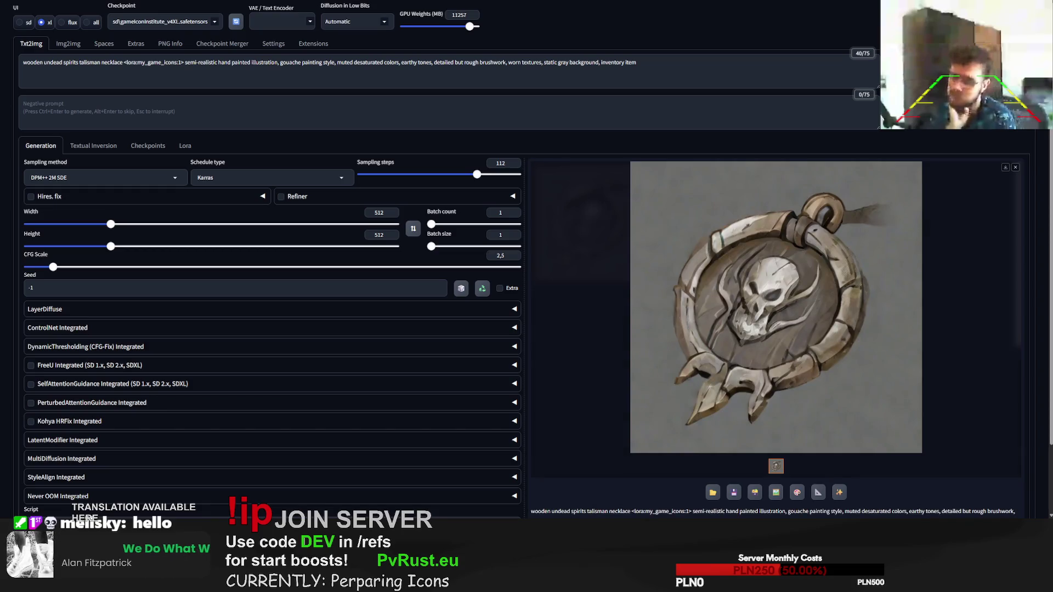
Step: Generate once more, then drop 'necklace' and generate a carved skull tablet talisman
{"action": "key", "text": "ctrl+Return"}
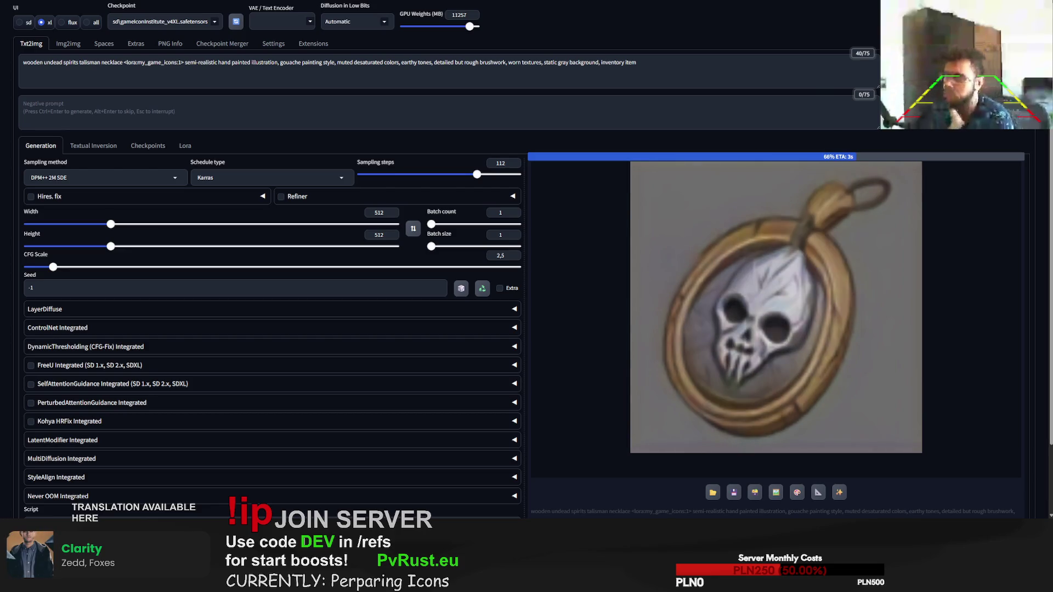
{"action": "double_click", "coordinate": [123, 63]}
{"action": "key", "text": "BackSpace"}
{"action": "key", "text": "ctrl+Return"}
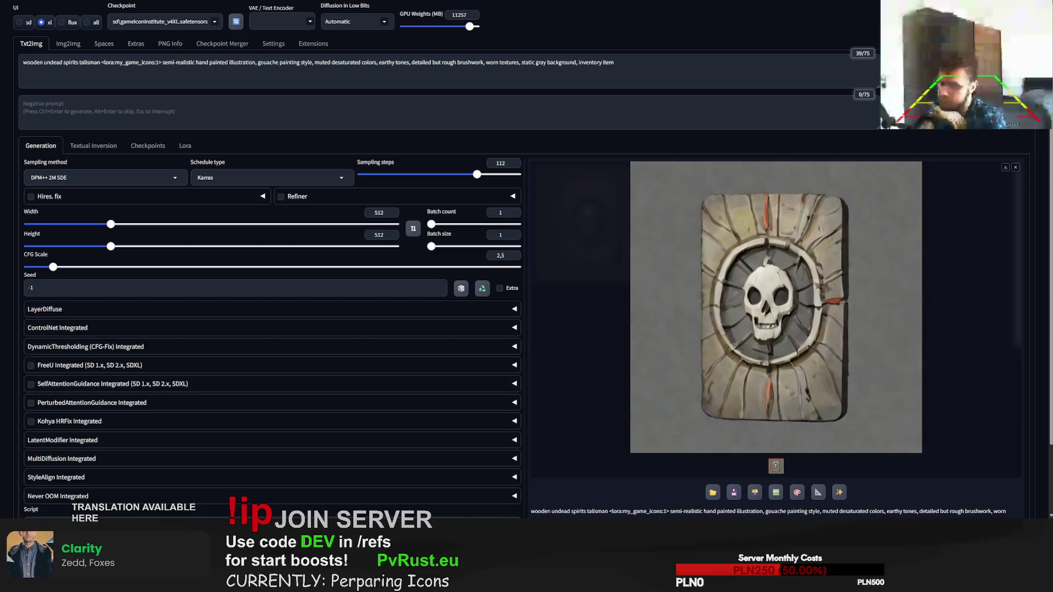
Step: Regenerate the wooden talisman until a skull-on-wooden-shield icon appears and view it full size
{"action": "key", "text": "ctrl+Return"}
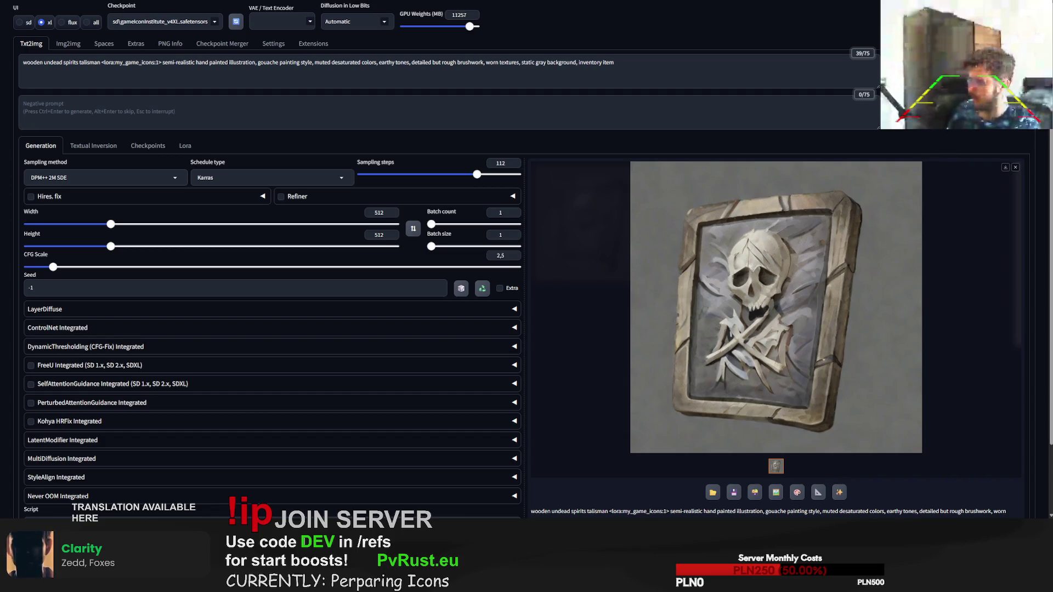
{"action": "key", "text": "ctrl+Return"}
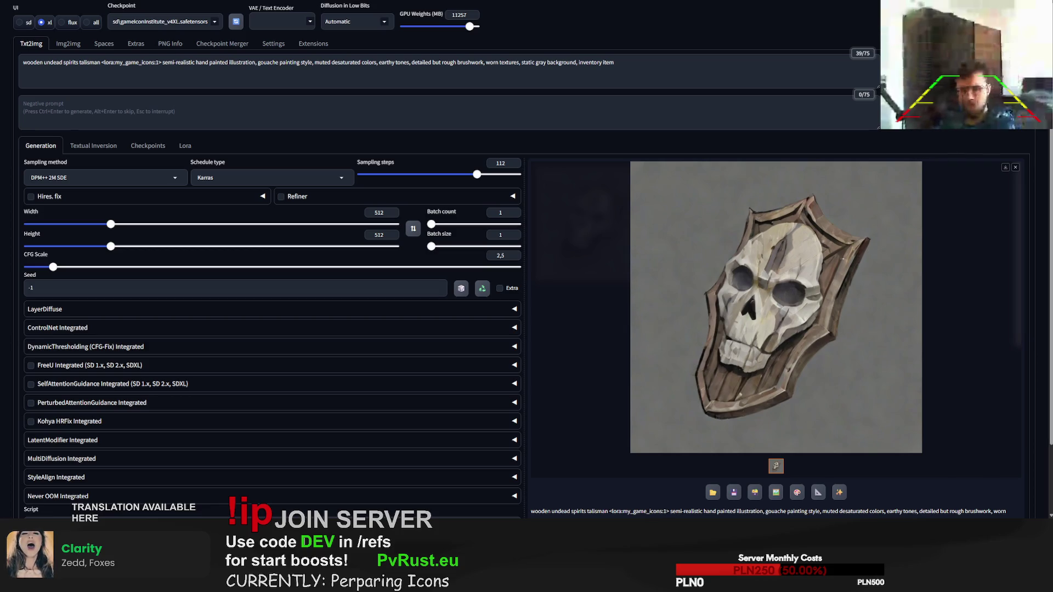
{"action": "left_click", "coordinate": [776, 308]}
{"action": "left_click", "coordinate": [315, 129]}
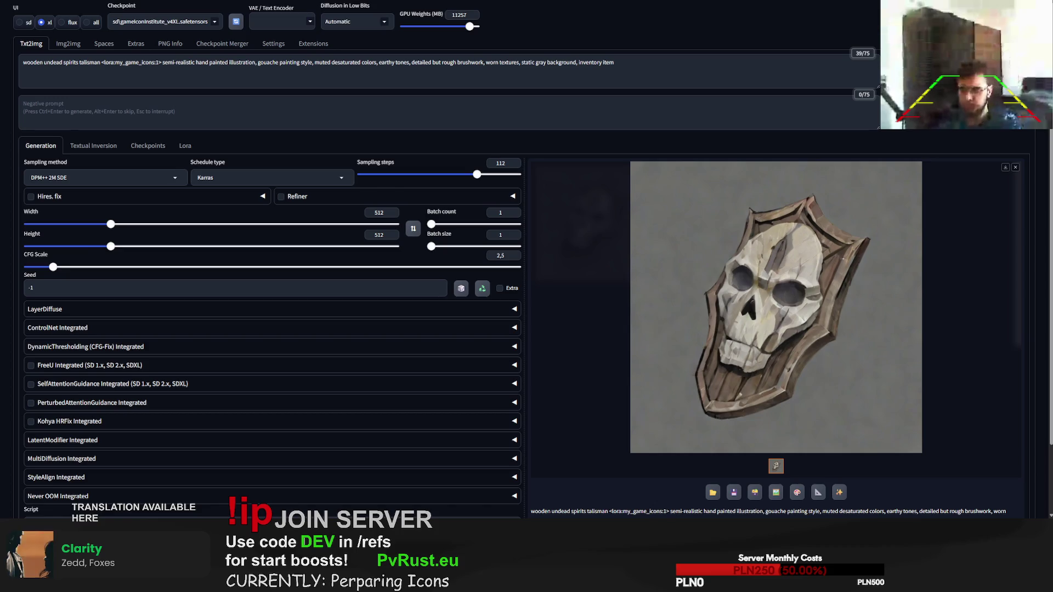
{"action": "left_click_drag", "start_coordinate": [100, 62], "coordinate": [6, 64]}
{"action": "type", "text": "arm"}
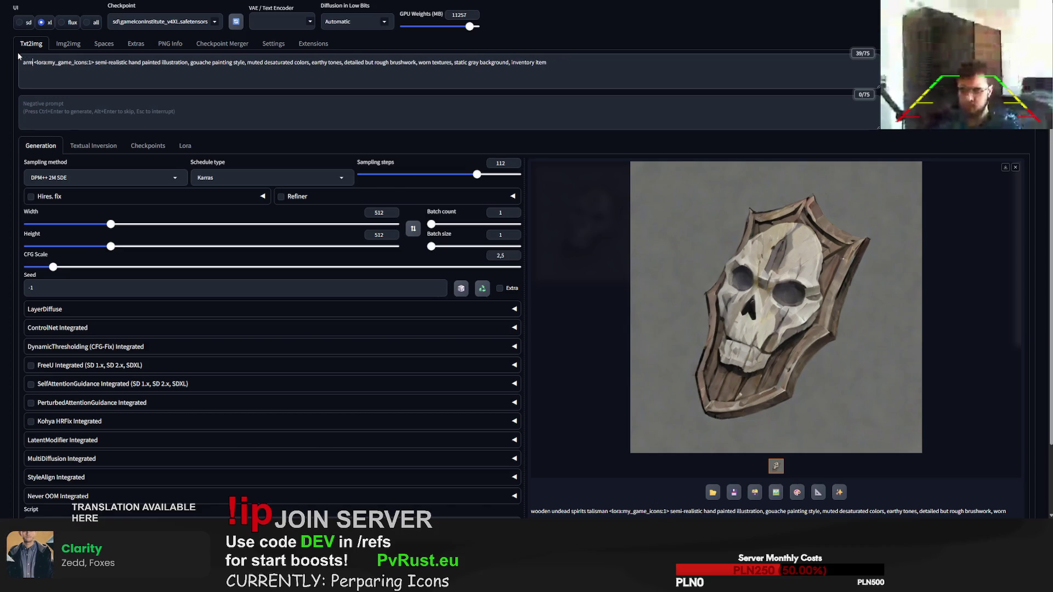
{"action": "type", "text": "or base module"}
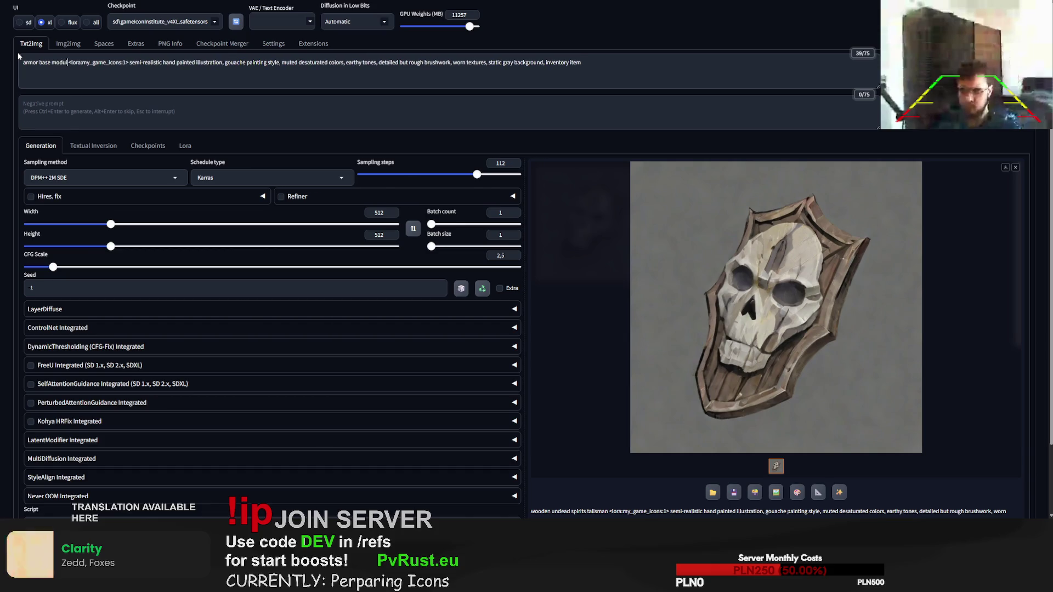
Step: Generate from the armor base module prompt, then rework it toward a full body exoskeleton, generating after each edit
{"action": "key", "text": "ctrl+Return"}
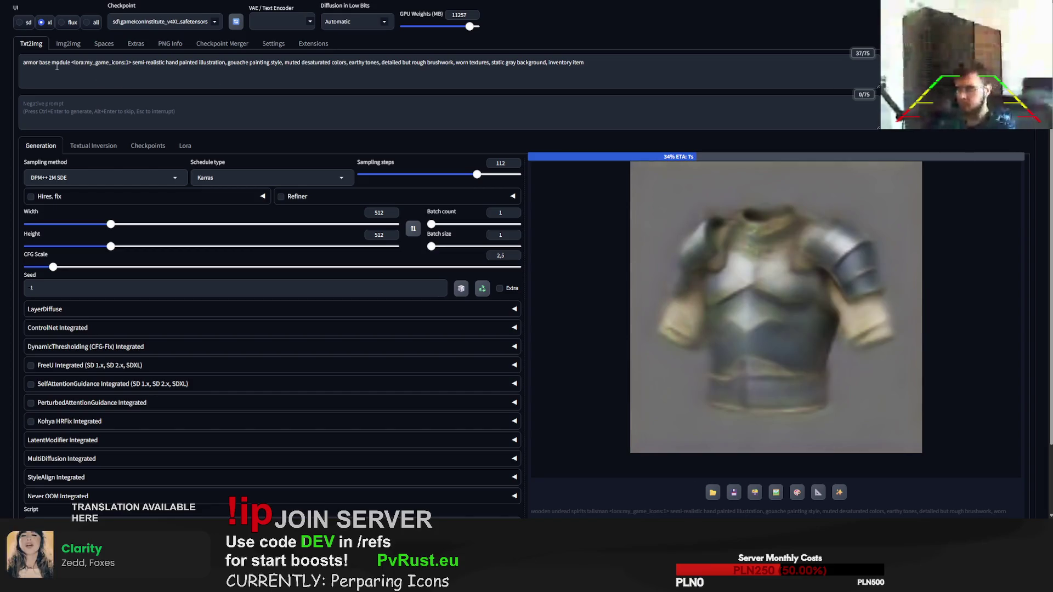
{"action": "double_click", "coordinate": [44, 62]}
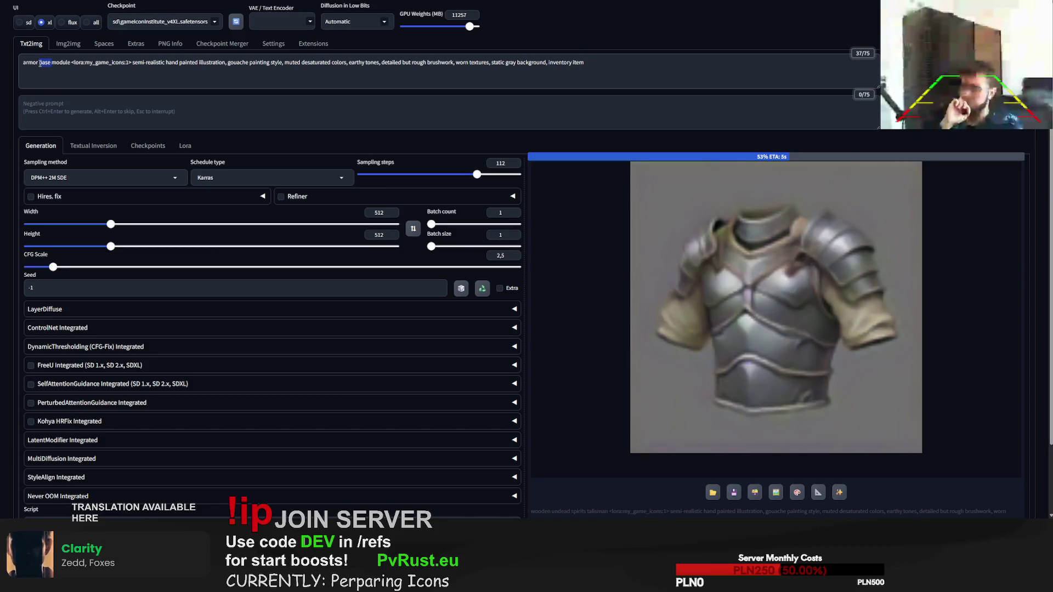
{"action": "key", "text": "BackSpace"}
{"action": "type", "text": "exoskele"}
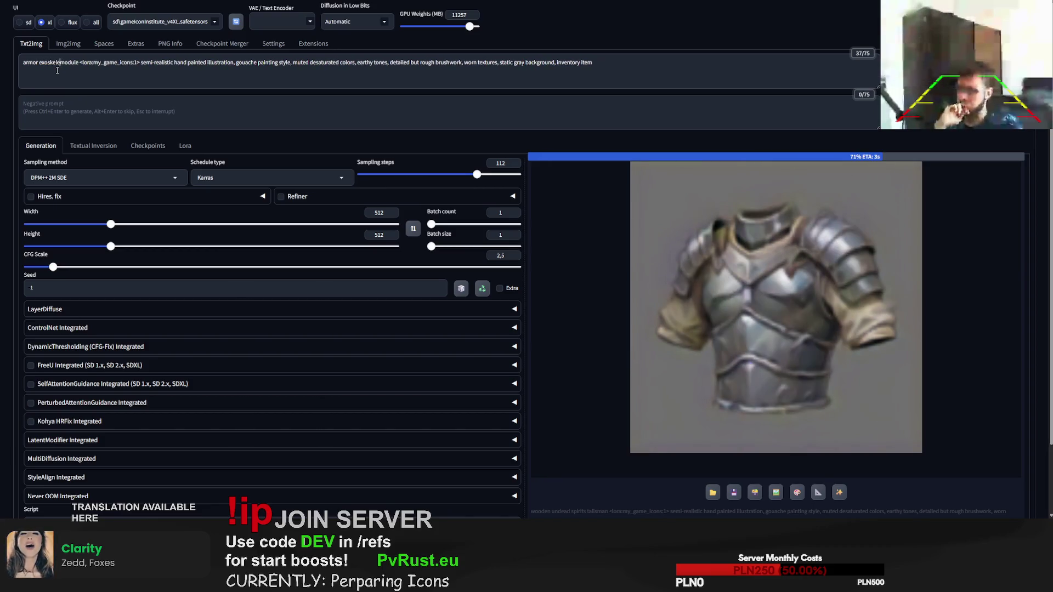
{"action": "type", "text": "ton"}
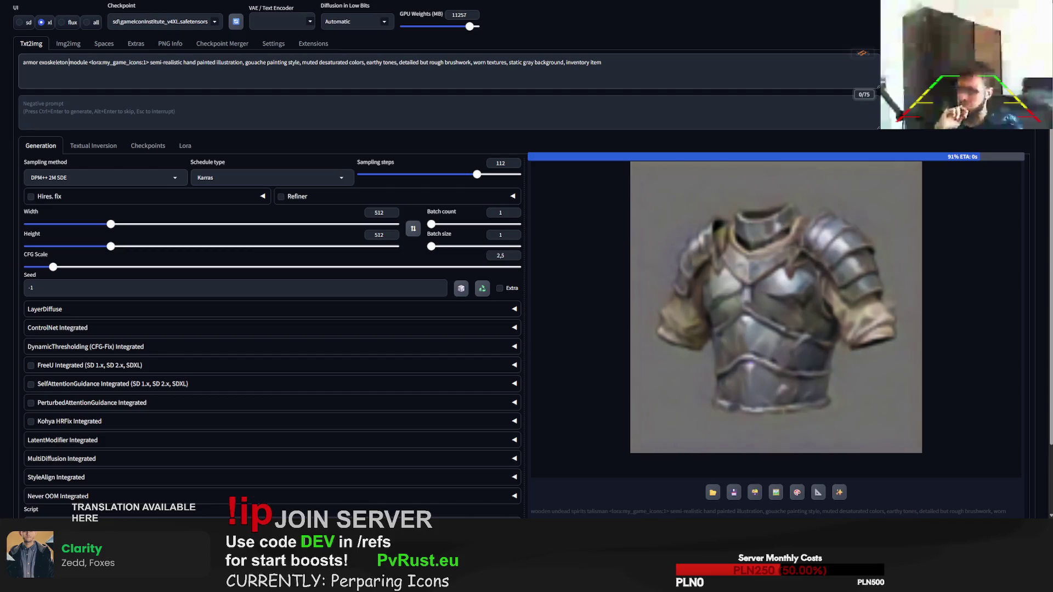
{"action": "key", "text": "ctrl+Return"}
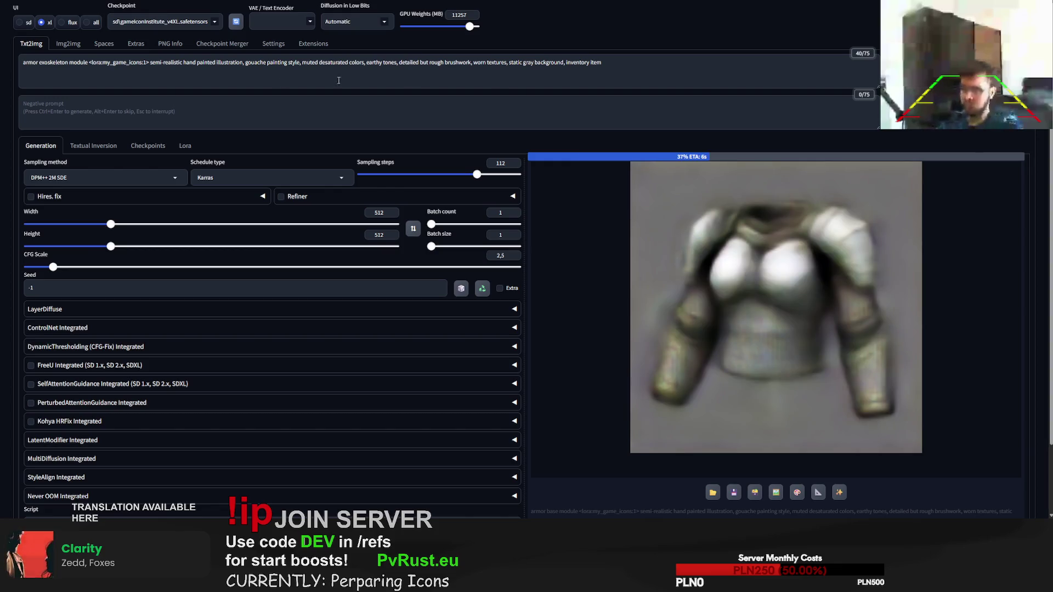
{"action": "double_click", "coordinate": [30, 62]}
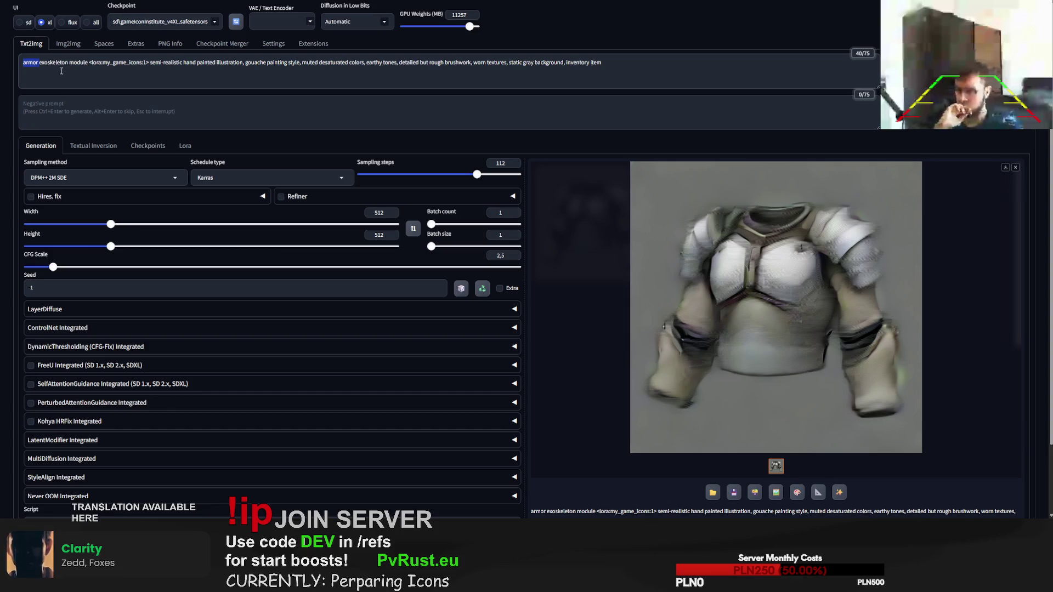
{"action": "left_click", "coordinate": [39, 63]}
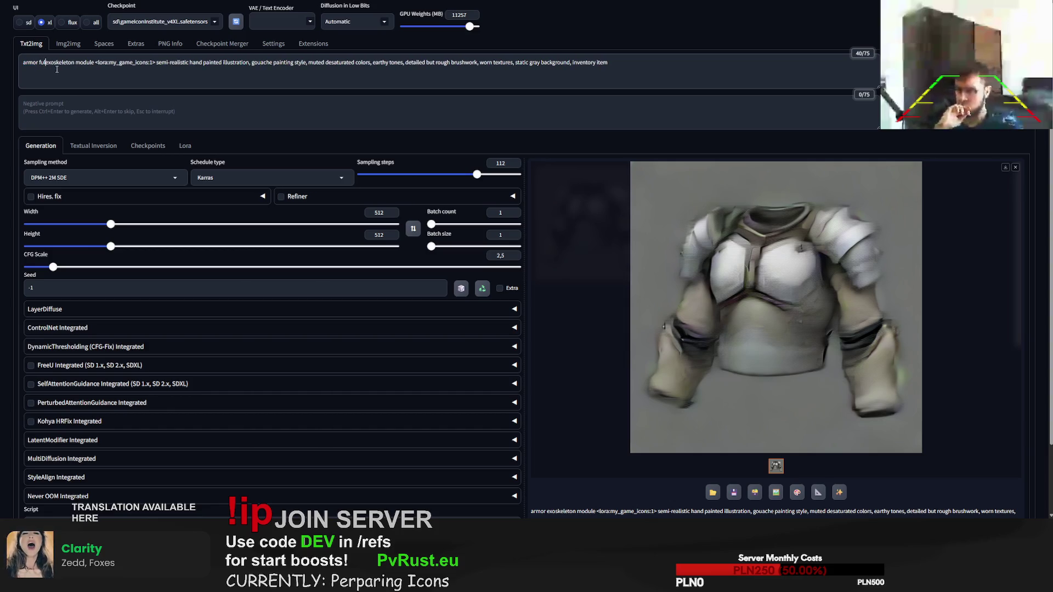
{"action": "type", "text": "full body"}
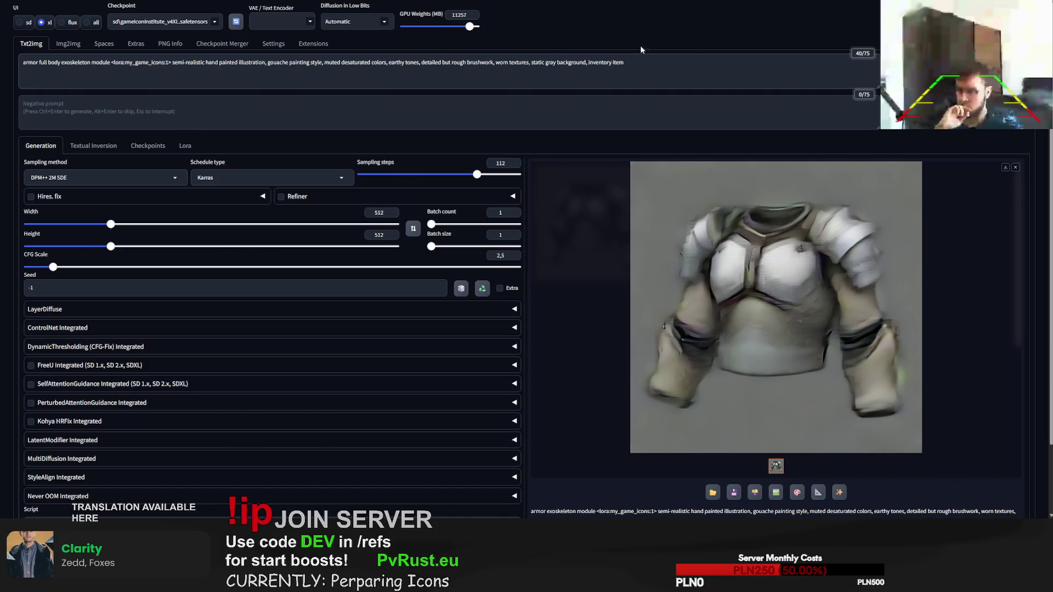
{"action": "key", "text": "ctrl+Return"}
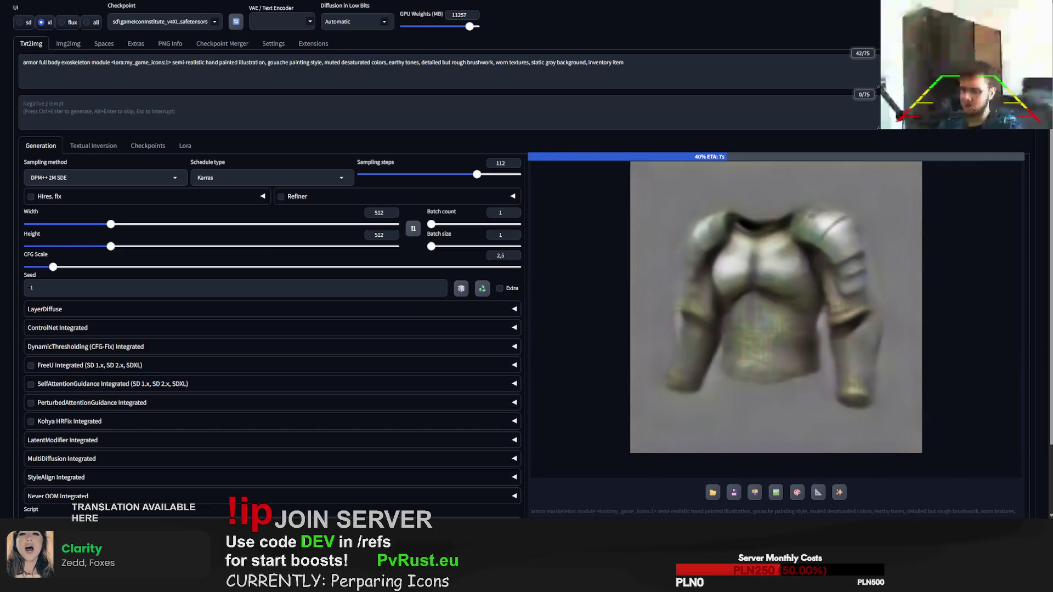
Step: Drop 'armor' so the prompt reads 'full body black exoskeleton module' and generate from it
{"action": "double_click", "coordinate": [31, 63]}
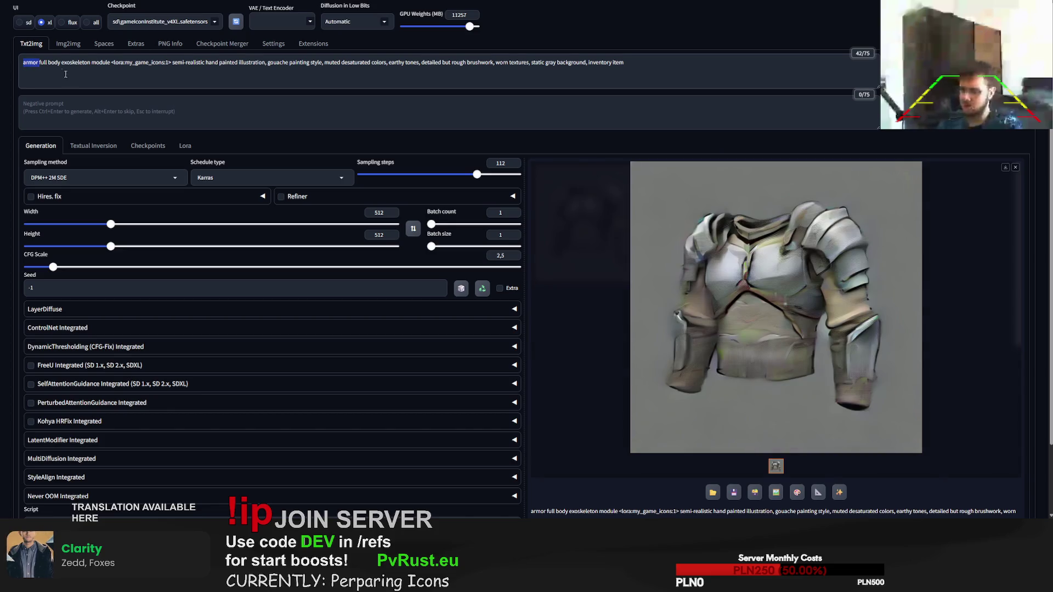
{"action": "key", "text": "BackSpace"}
{"action": "key", "text": "ctrl+Return"}
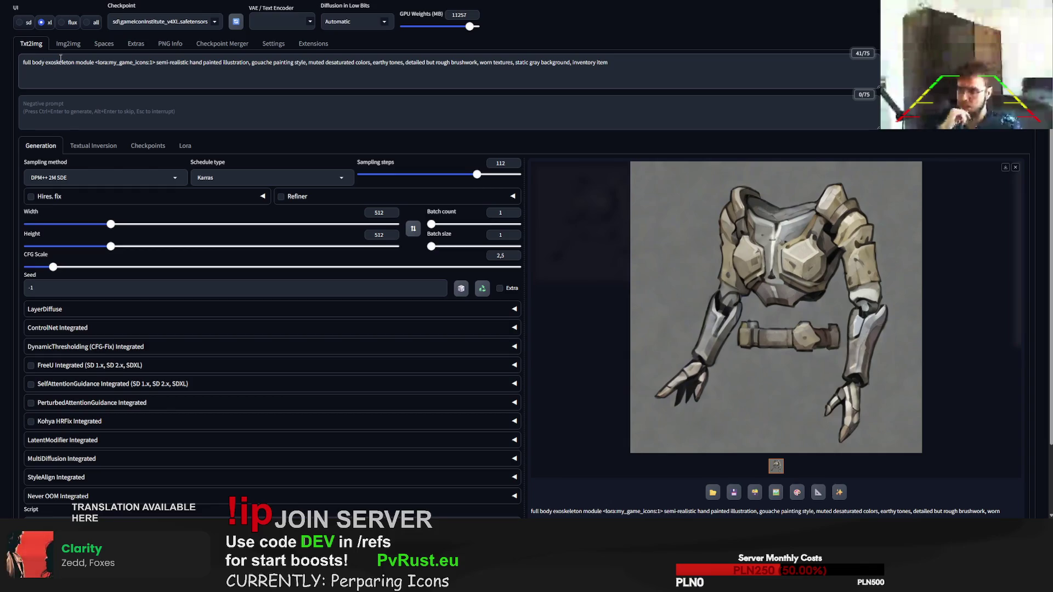
{"action": "type", "text": "black"}
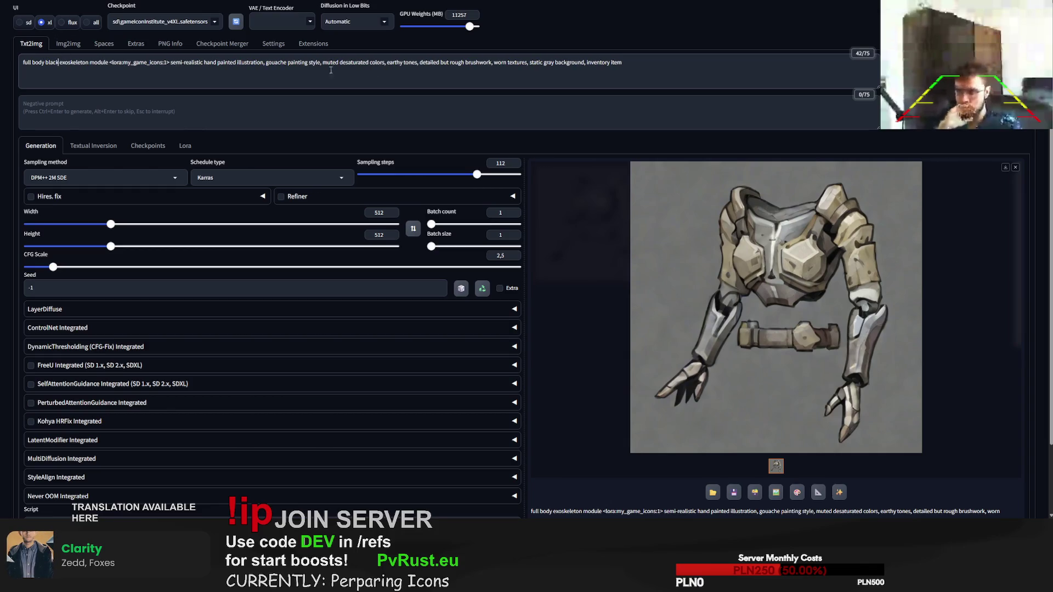
{"action": "key", "text": "ctrl+Return"}
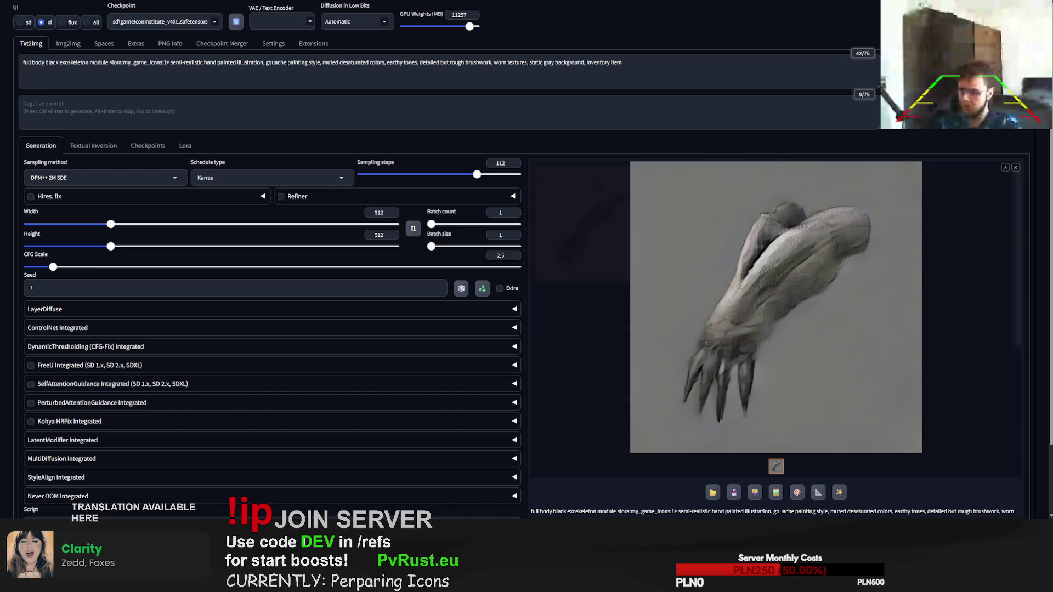
Step: Lower the sampling steps to 30 and regenerate the black exoskeleton image
{"action": "left_click_drag", "start_coordinate": [478, 177], "coordinate": [384, 177]}
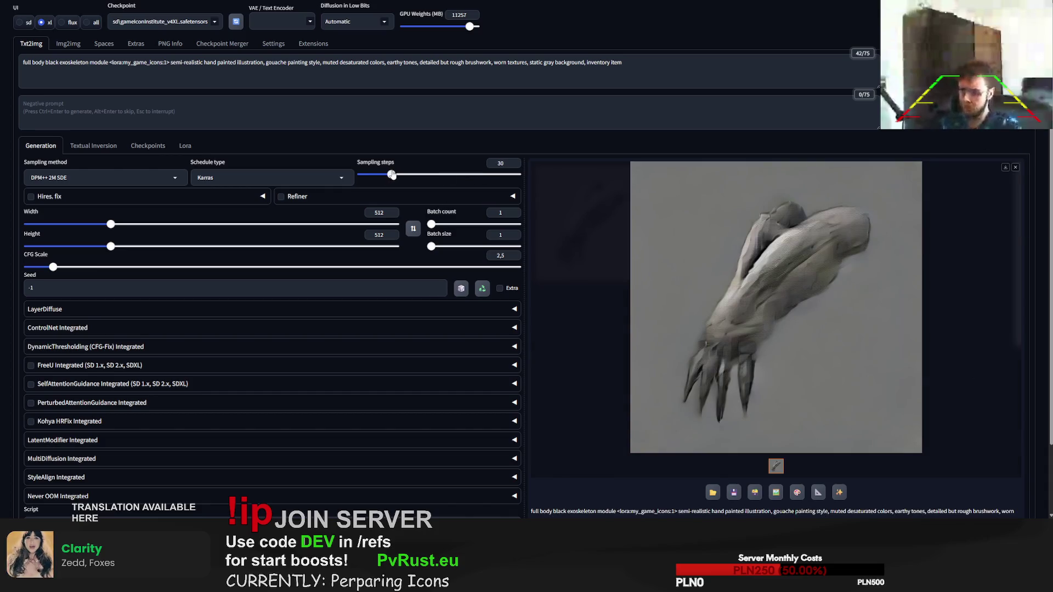
{"action": "key", "text": "ctrl+Return"}
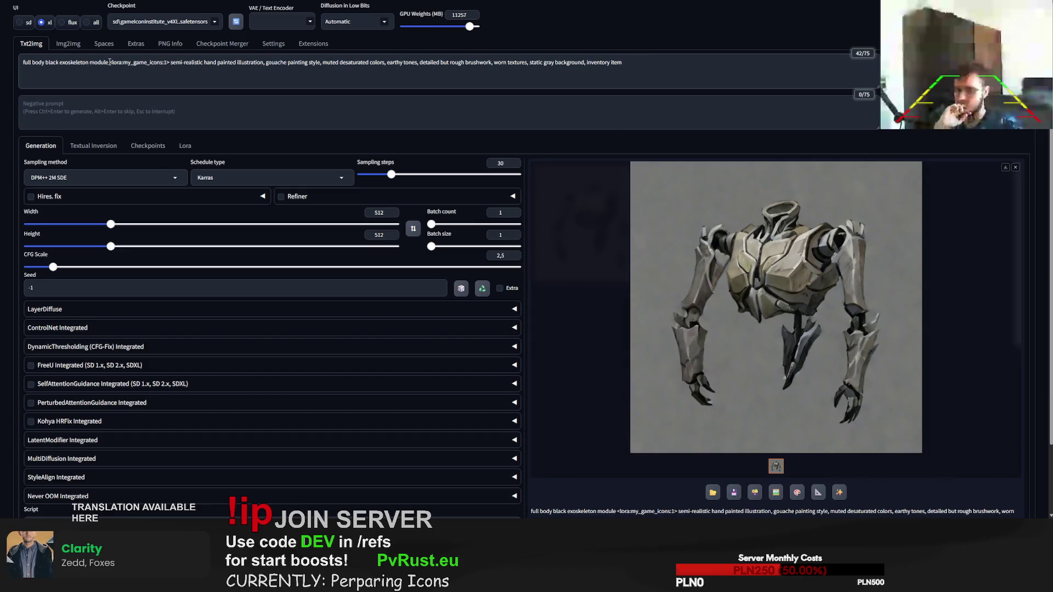
{"action": "type", "text": ","}
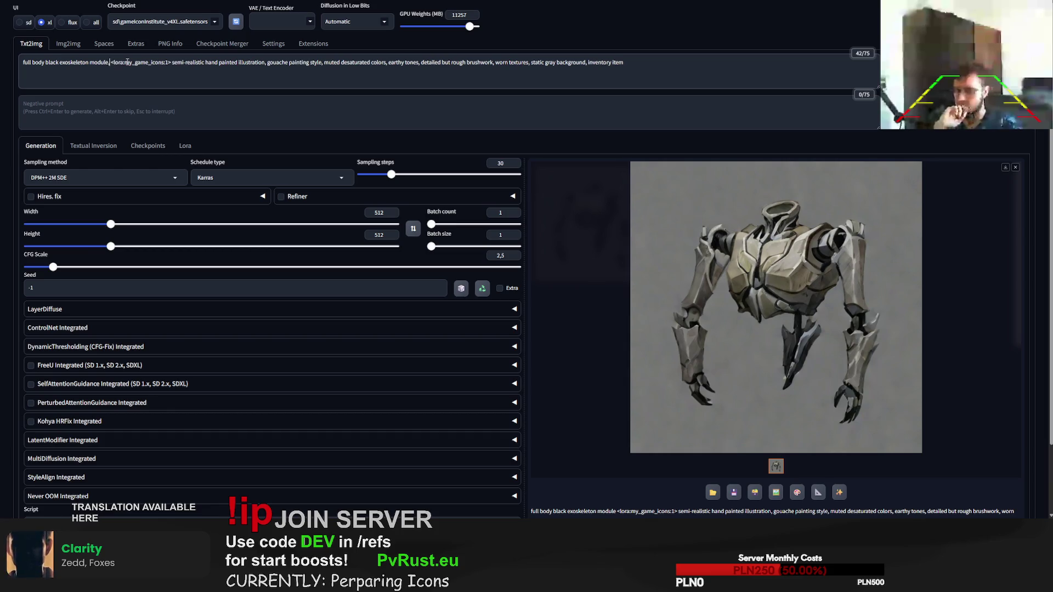
{"action": "type", "text": " bo"}
Step: Append ', legs, hands' after 'module', generate two variations, then select 'legs, hands' for replacement
{"action": "key", "text": "BackSpace"}
{"action": "key", "text": "BackSpace"}
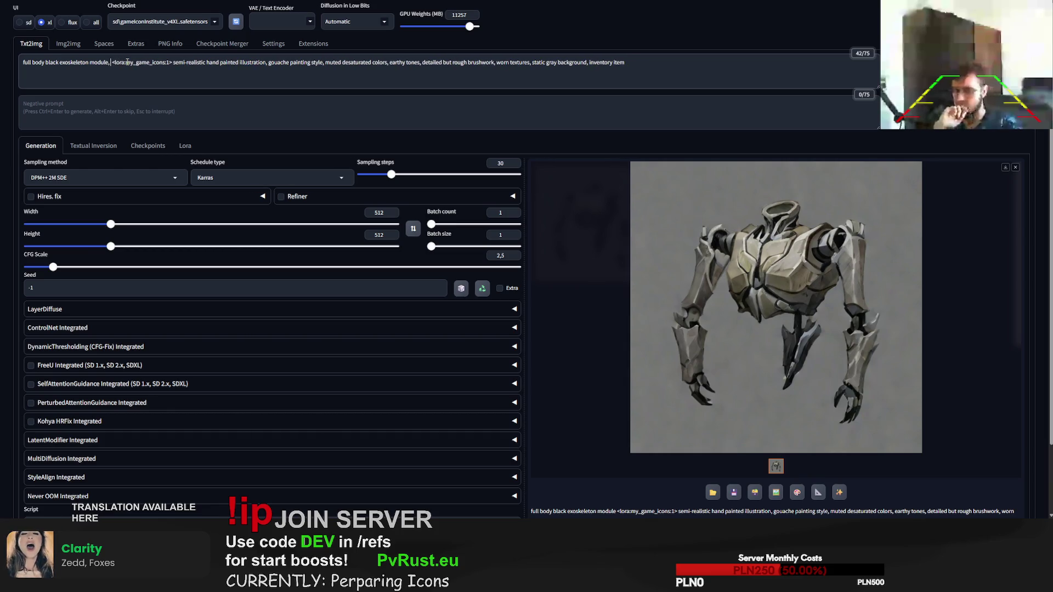
{"action": "type", "text": "legs,"}
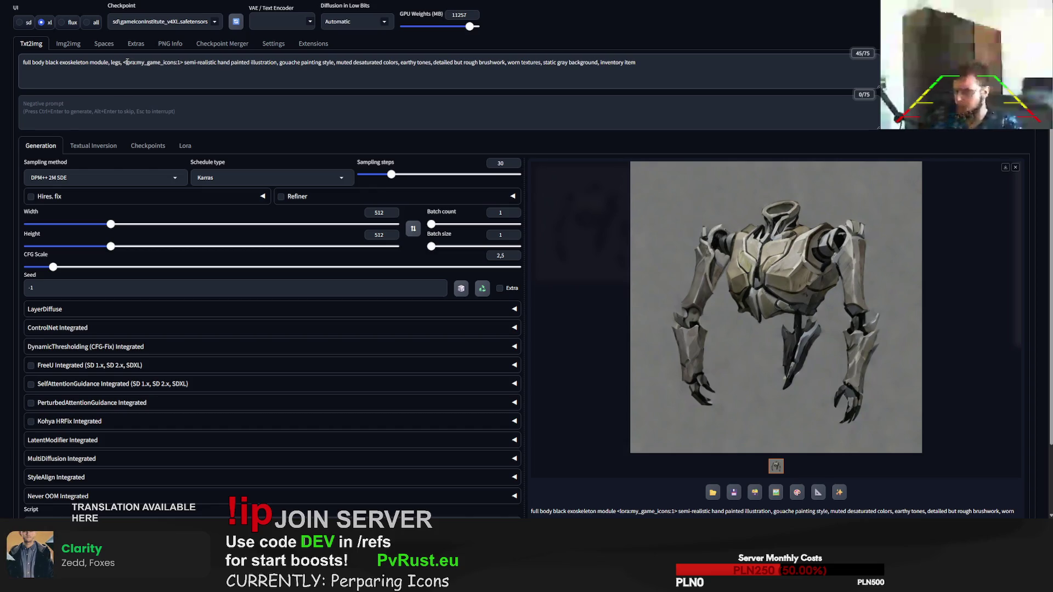
{"action": "type", "text": " hands"}
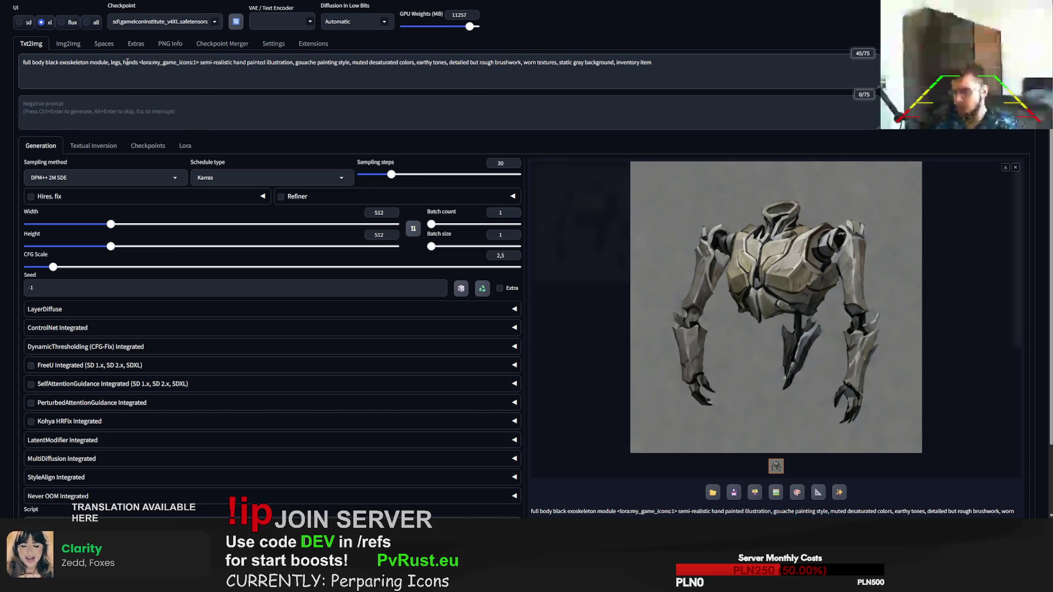
{"action": "type", "text": ","}
{"action": "key", "text": "ctrl+Return"}
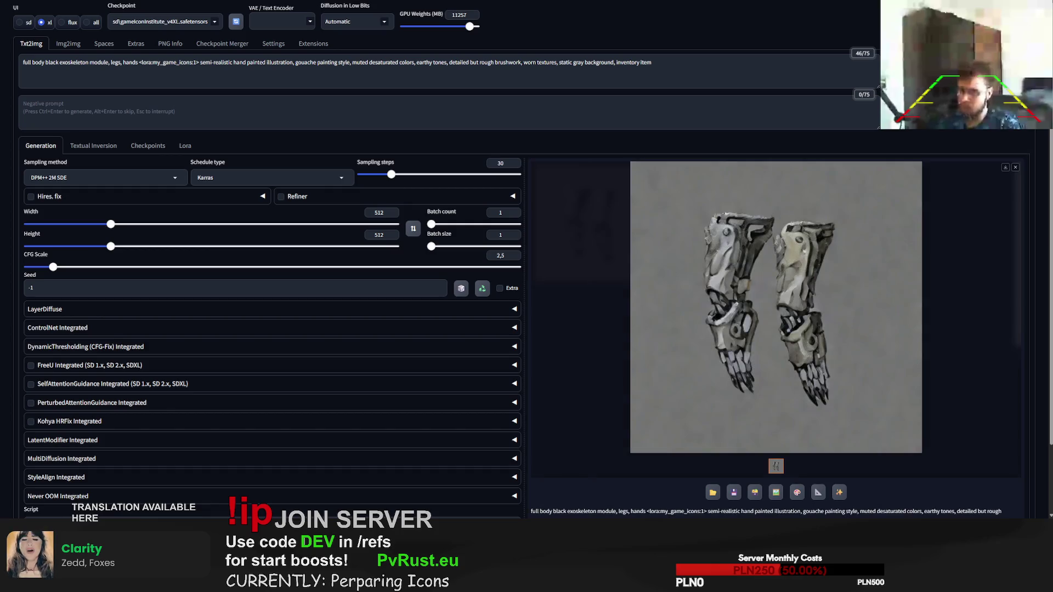
{"action": "key", "text": "ctrl+Return"}
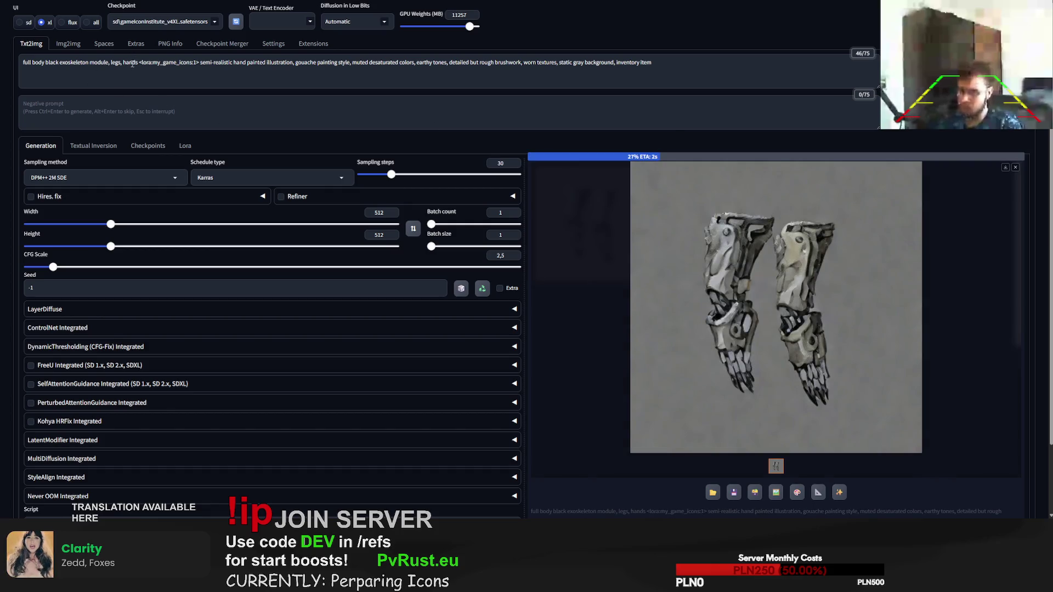
{"action": "left_click_drag", "start_coordinate": [139, 62], "coordinate": [111, 63]}
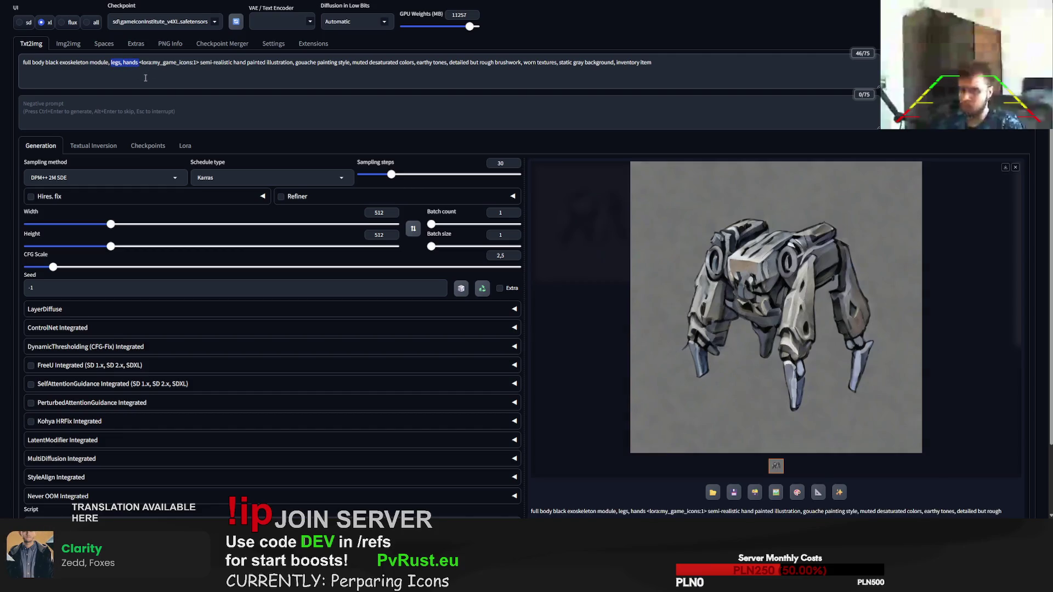
{"action": "type", "text": "full human"}
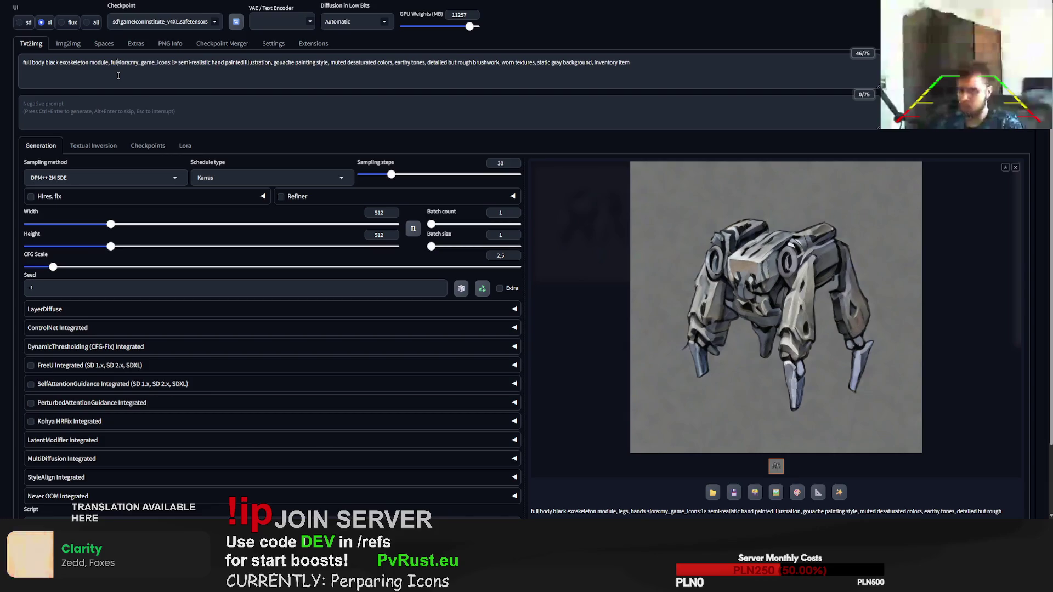
Step: Generate from the prompt ending in ', full human', then move to image-to-image mode
{"action": "key", "text": "ctrl+Return"}
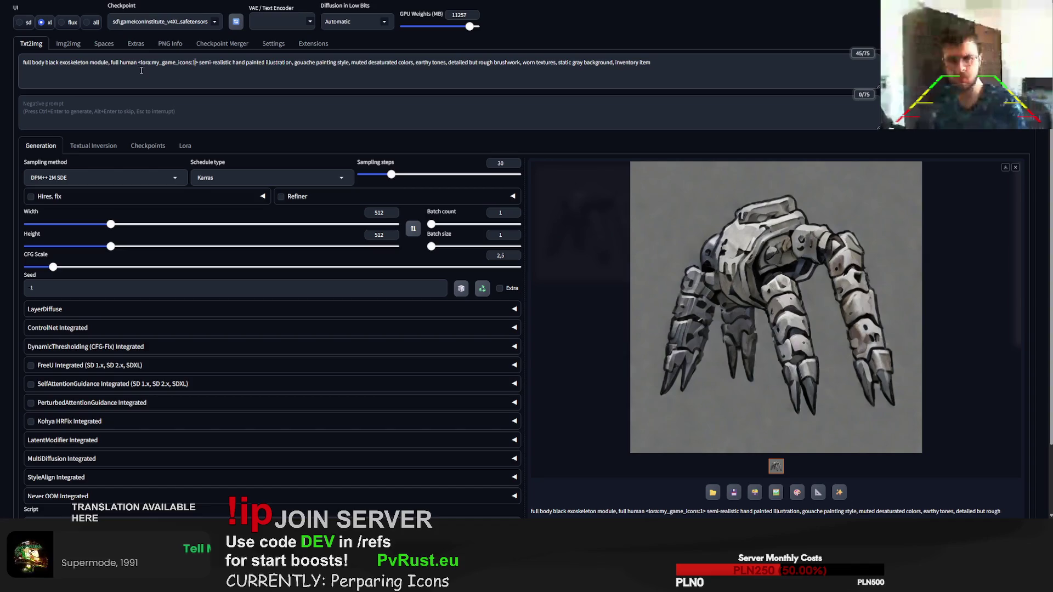
{"action": "left_click", "coordinate": [68, 43]}
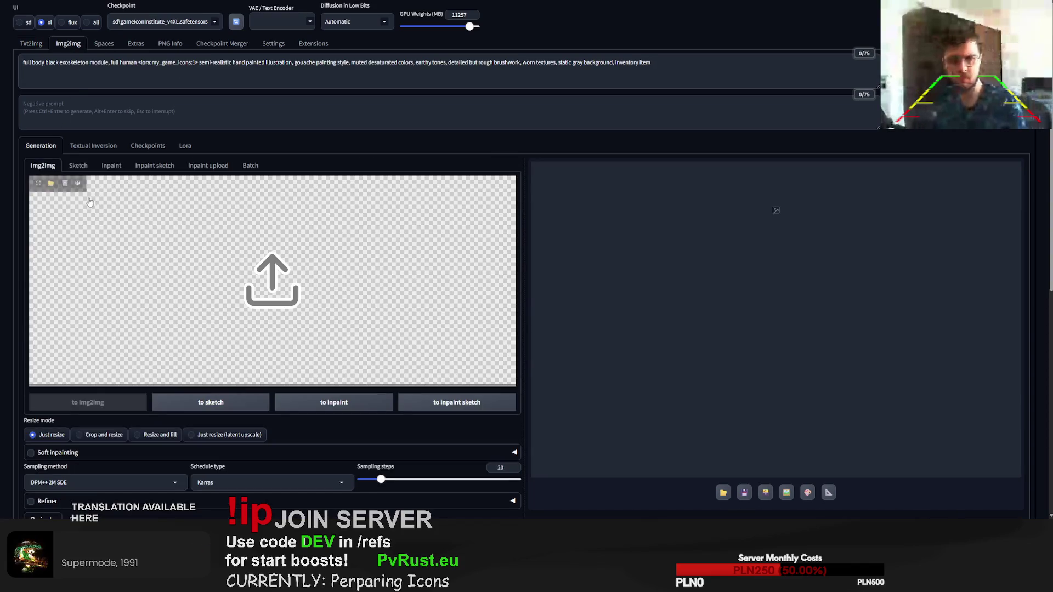
{"action": "scroll", "coordinate": [448, 348], "scroll_direction": "down", "scroll_amount": 2}
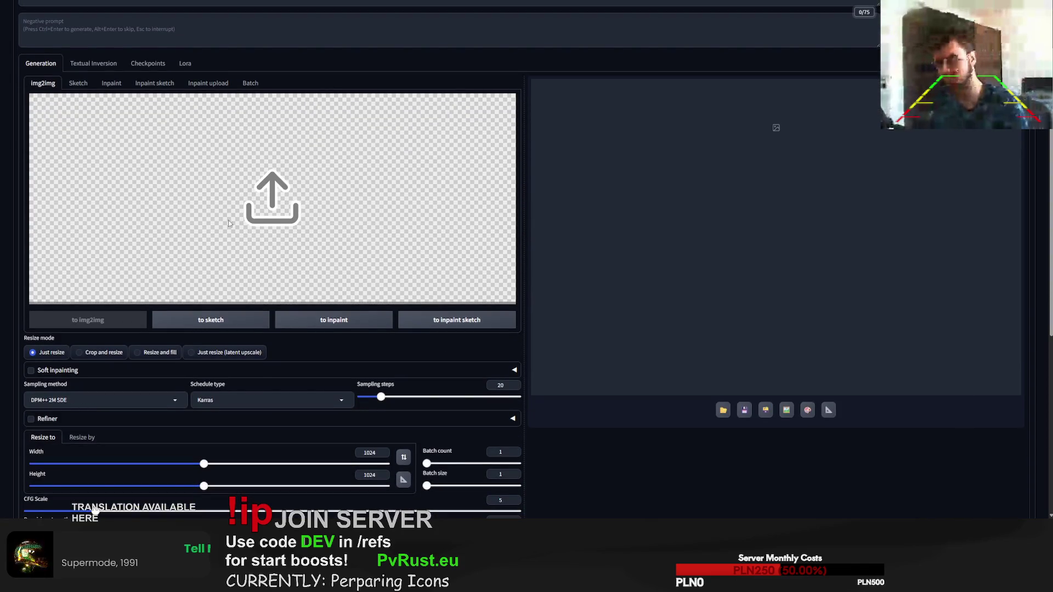
Step: Load the black wetsuit as img2img source, set output to 512×512 with CFG 2.5, and generate
{"action": "left_click_drag", "start_coordinate": [1052, 219], "coordinate": [231, 219]}
{"action": "double_click", "coordinate": [369, 453]}
{"action": "type", "text": "5"}
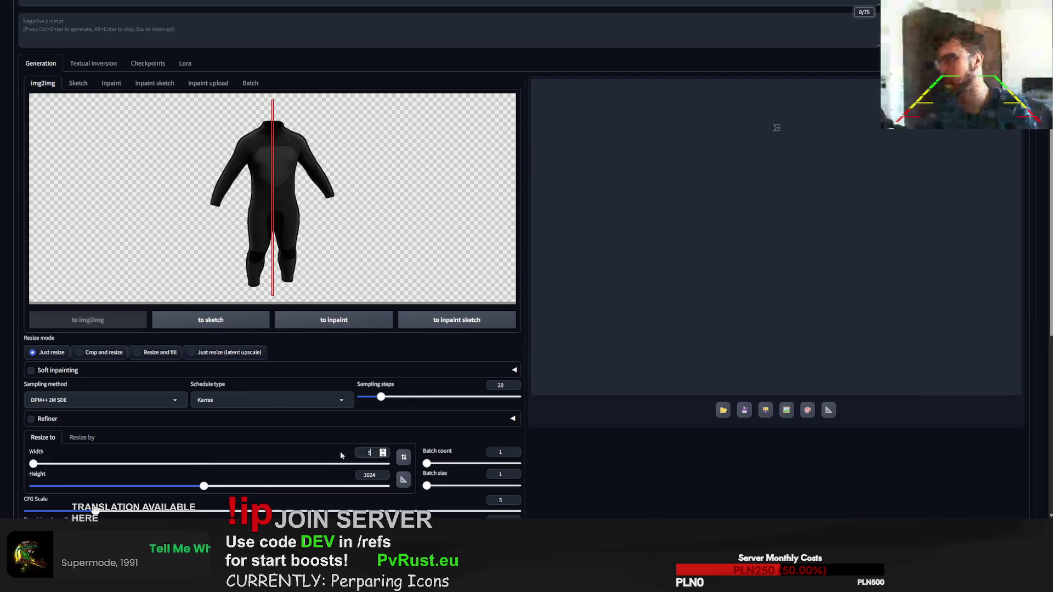
{"action": "type", "text": "12"}
{"action": "double_click", "coordinate": [370, 475]}
{"action": "type", "text": "512"}
{"action": "scroll", "coordinate": [383, 492], "scroll_direction": "down", "scroll_amount": 1}
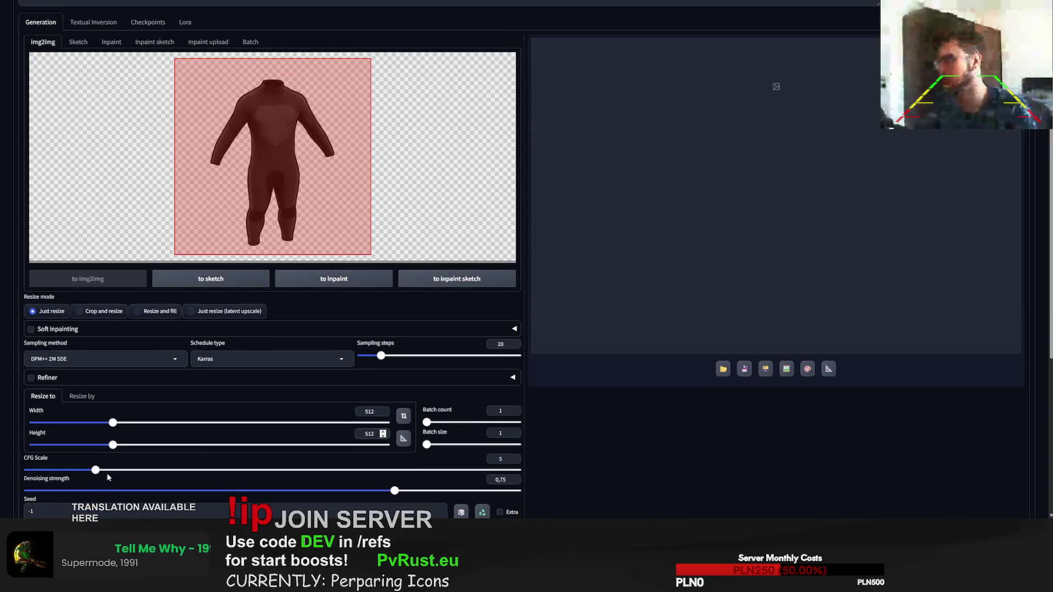
{"action": "left_click_drag", "start_coordinate": [95, 472], "coordinate": [53, 473]}
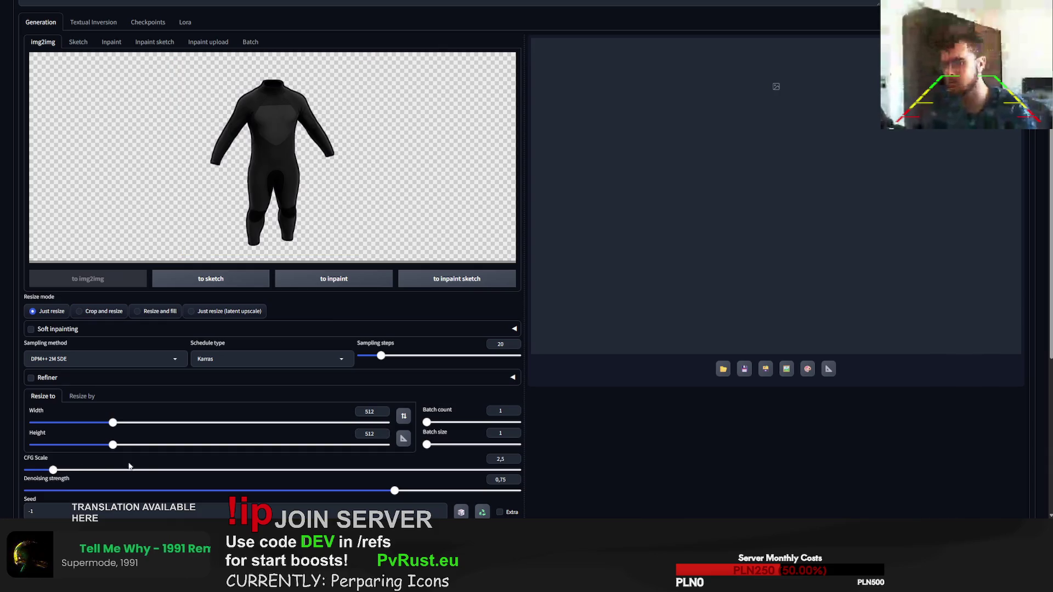
{"action": "scroll", "coordinate": [268, 404], "scroll_direction": "up", "scroll_amount": 1}
{"action": "scroll", "coordinate": [265, 381], "scroll_direction": "up", "scroll_amount": 2}
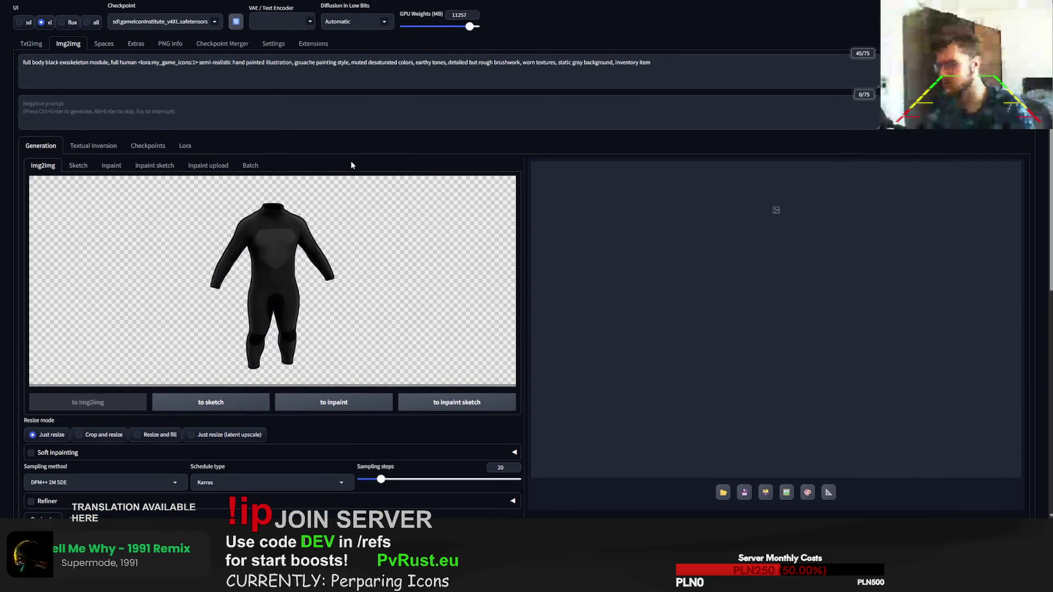
{"action": "key", "text": "ctrl+Return"}
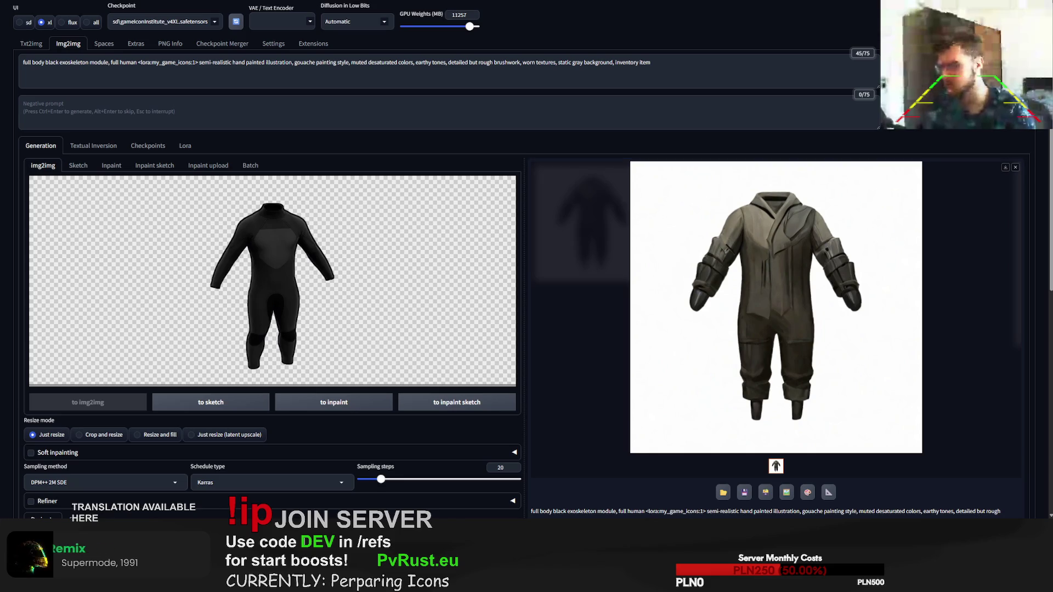
Step: Run several img2img armor variations from the wetsuit source, copying the seed of a liked result
{"action": "key", "text": "ctrl+Return"}
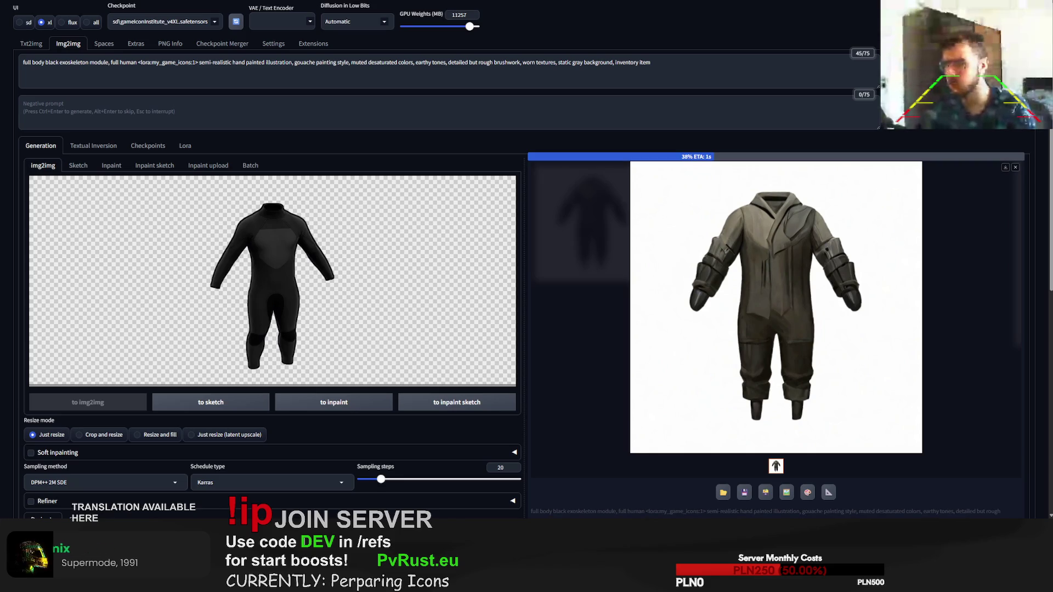
{"action": "key", "text": "ctrl+Return"}
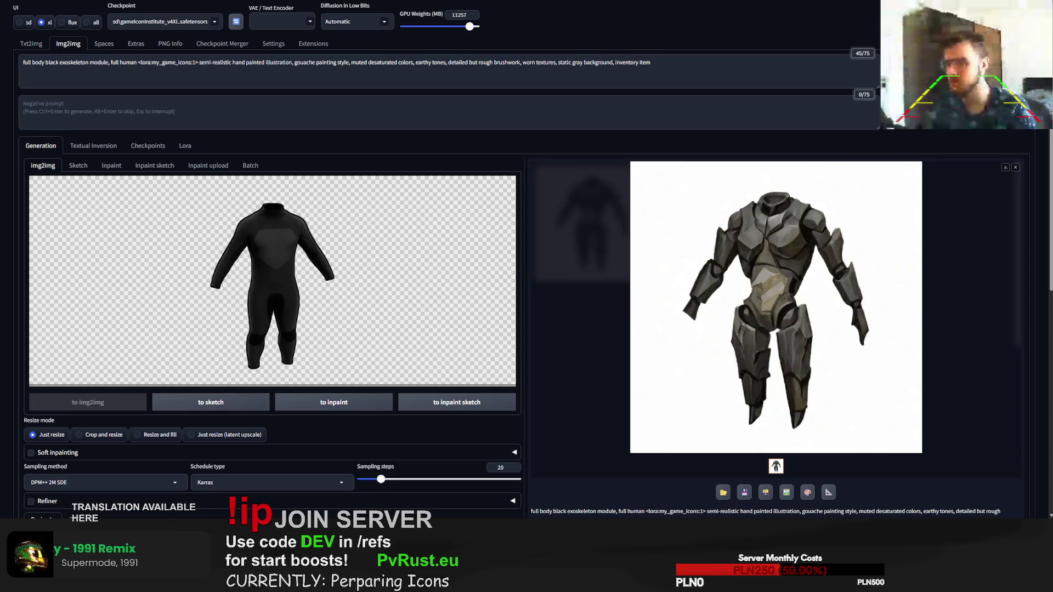
{"action": "scroll", "coordinate": [724, 267], "scroll_direction": "down", "scroll_amount": 1}
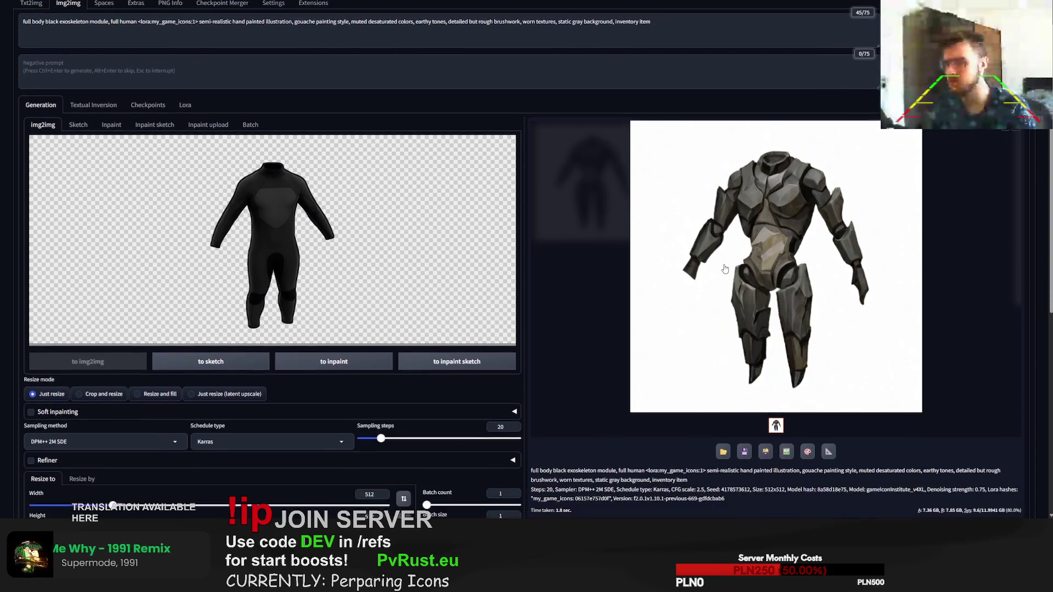
{"action": "scroll", "coordinate": [899, 404], "scroll_direction": "down", "scroll_amount": 1}
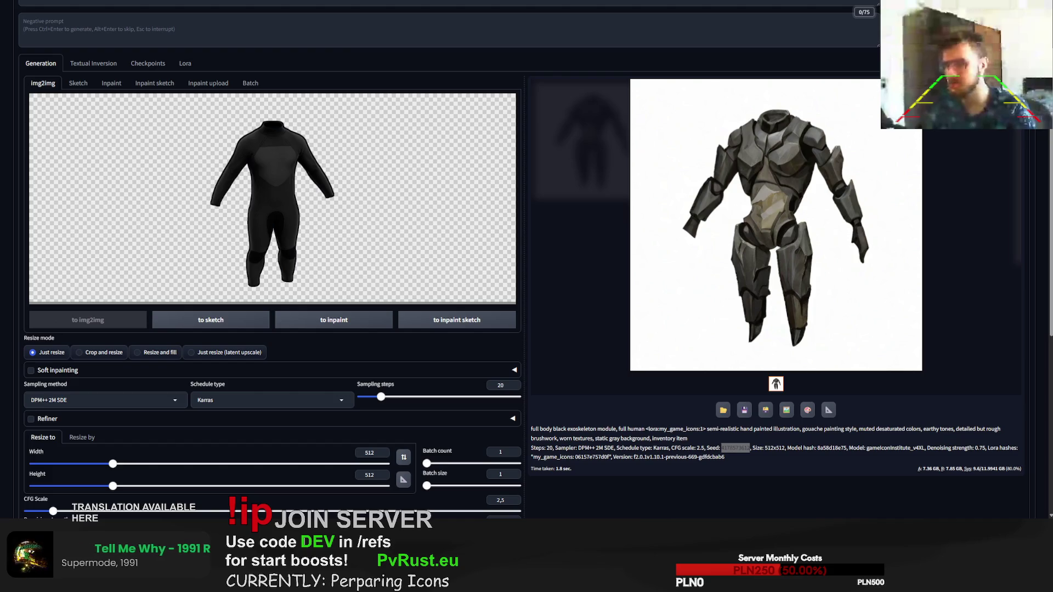
{"action": "scroll", "coordinate": [527, 280], "scroll_direction": "up", "scroll_amount": 2}
{"action": "key", "text": "ctrl+Return"}
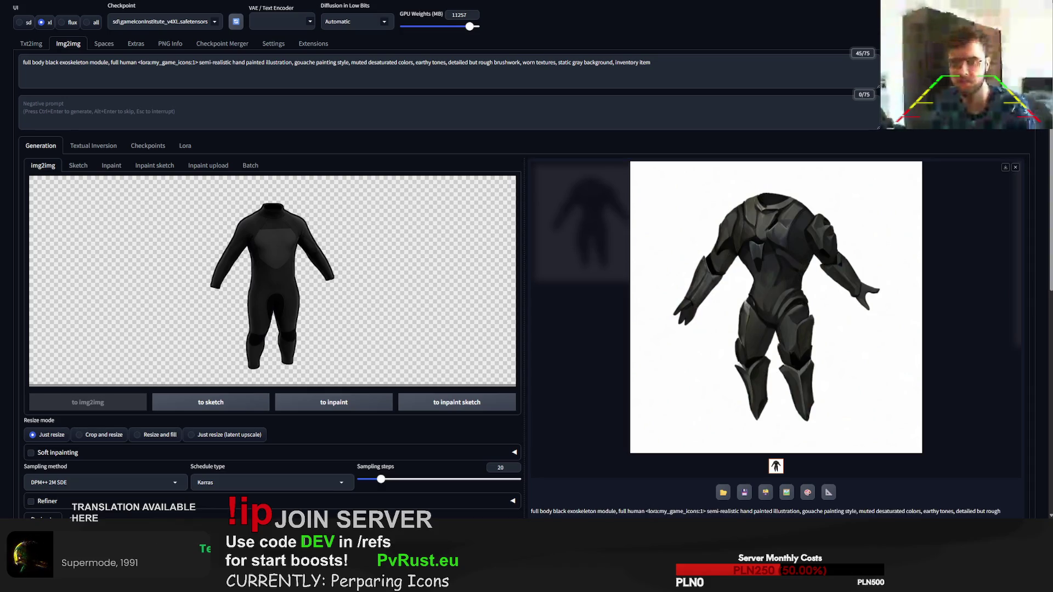
{"action": "scroll", "coordinate": [755, 426], "scroll_direction": "down", "scroll_amount": 2}
{"action": "double_click", "coordinate": [735, 448]}
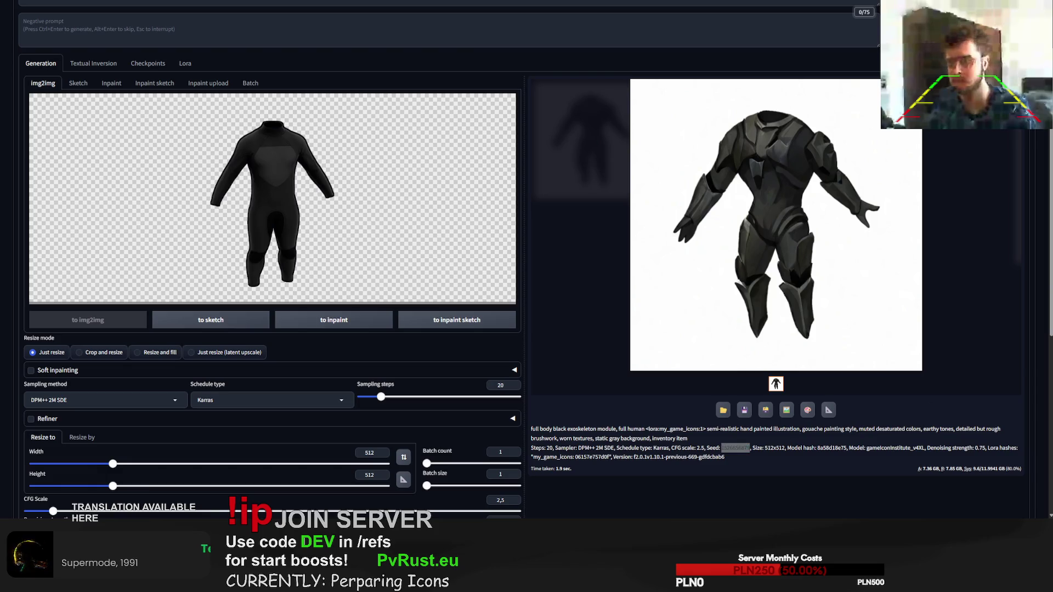
{"action": "scroll", "coordinate": [527, 261], "scroll_direction": "up", "scroll_amount": 2}
{"action": "key", "text": "ctrl+Return"}
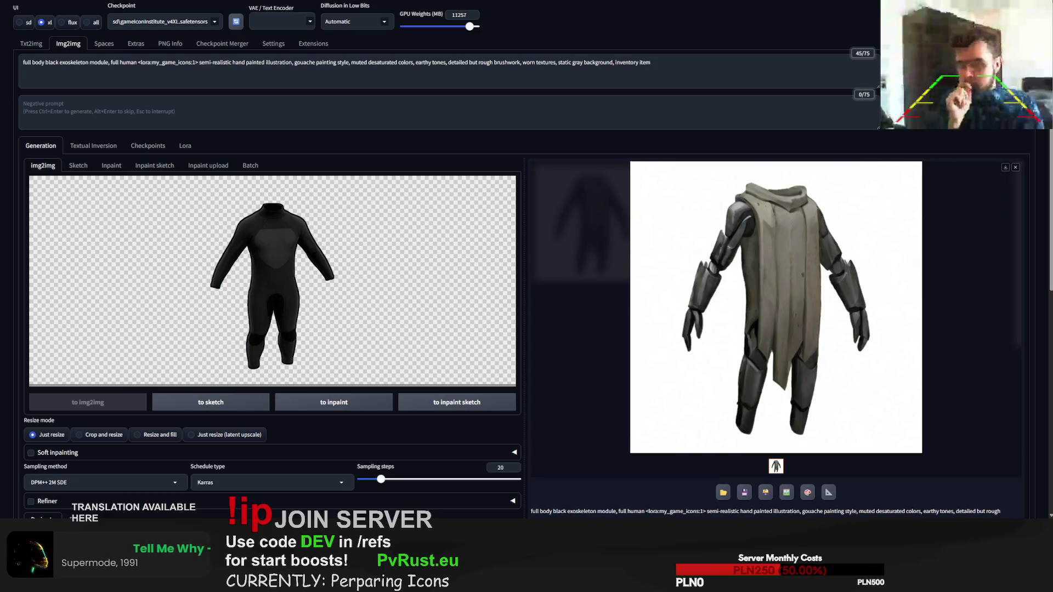
{"action": "key", "text": "ctrl+Return"}
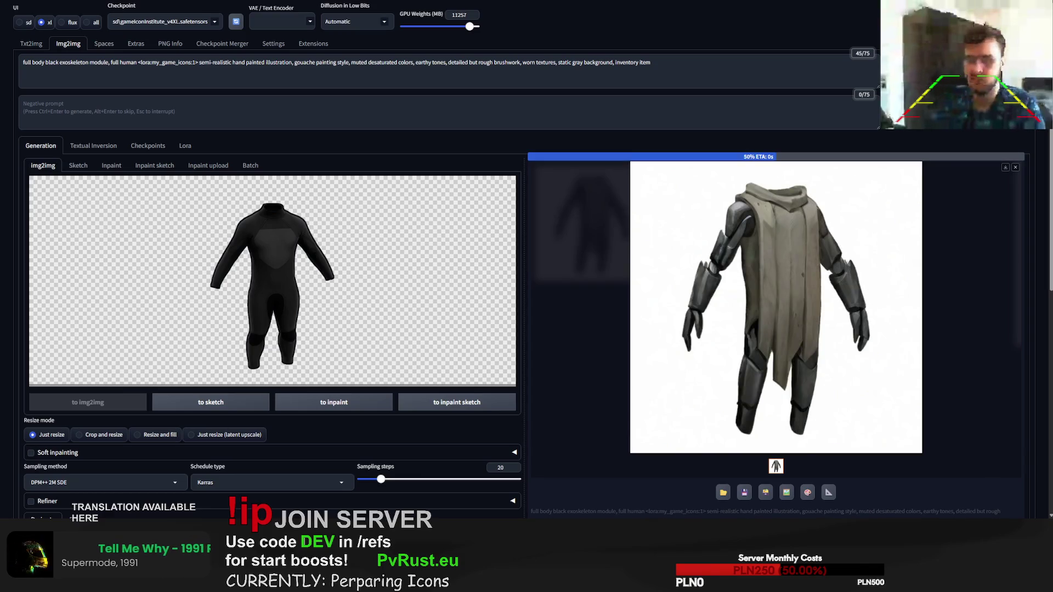
{"action": "key", "text": "ctrl+Return"}
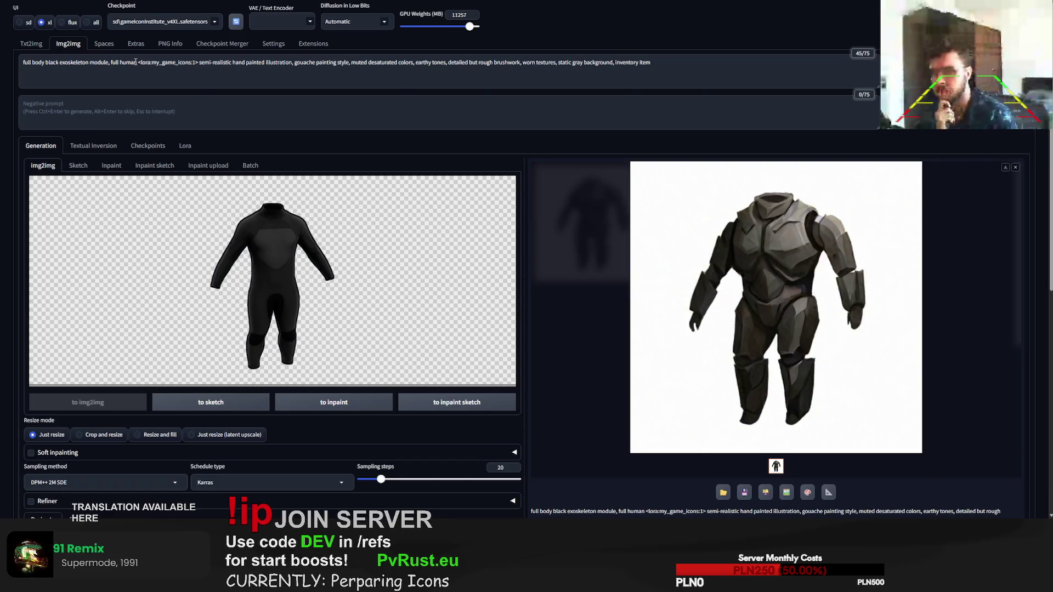
Step: Remove 'full human' from the prompt and generate a few armor variations
{"action": "left_click_drag", "start_coordinate": [136, 61], "coordinate": [127, 58]}
{"action": "key", "text": "BackSpace"}
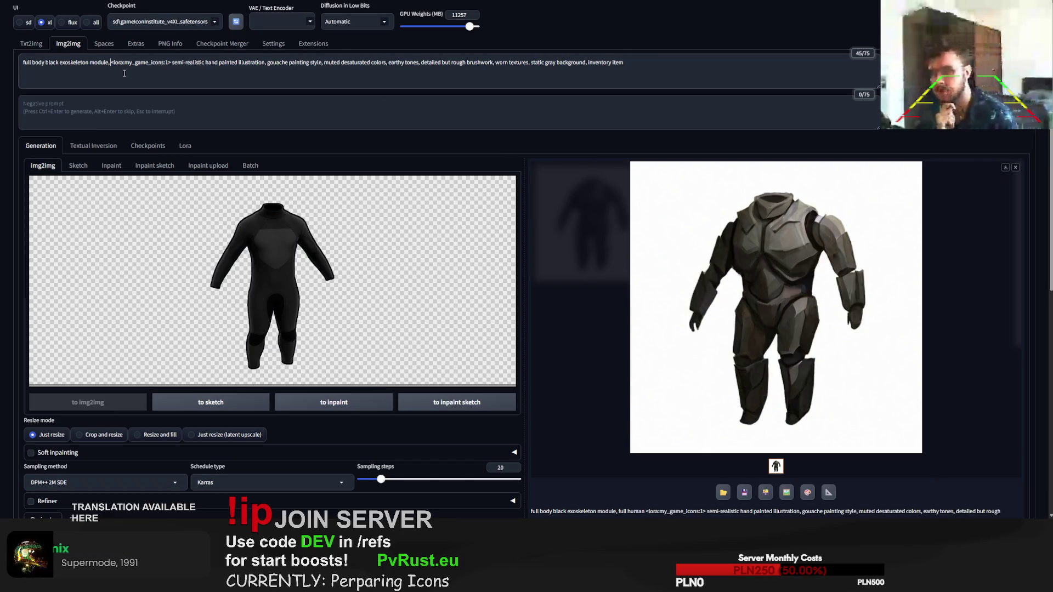
{"action": "key", "text": "ctrl+Return"}
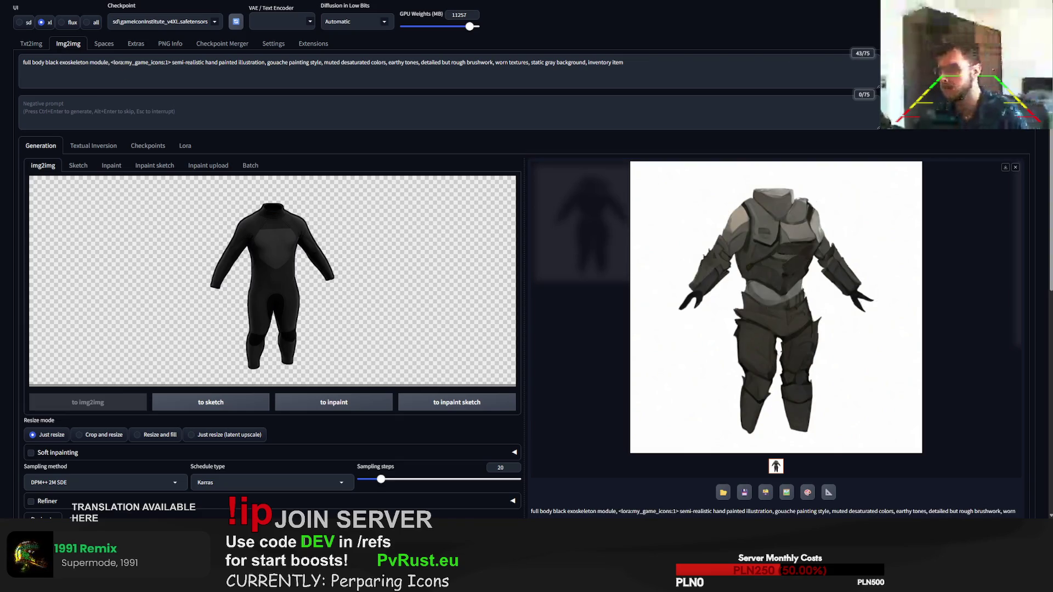
{"action": "key", "text": "ctrl+Return"}
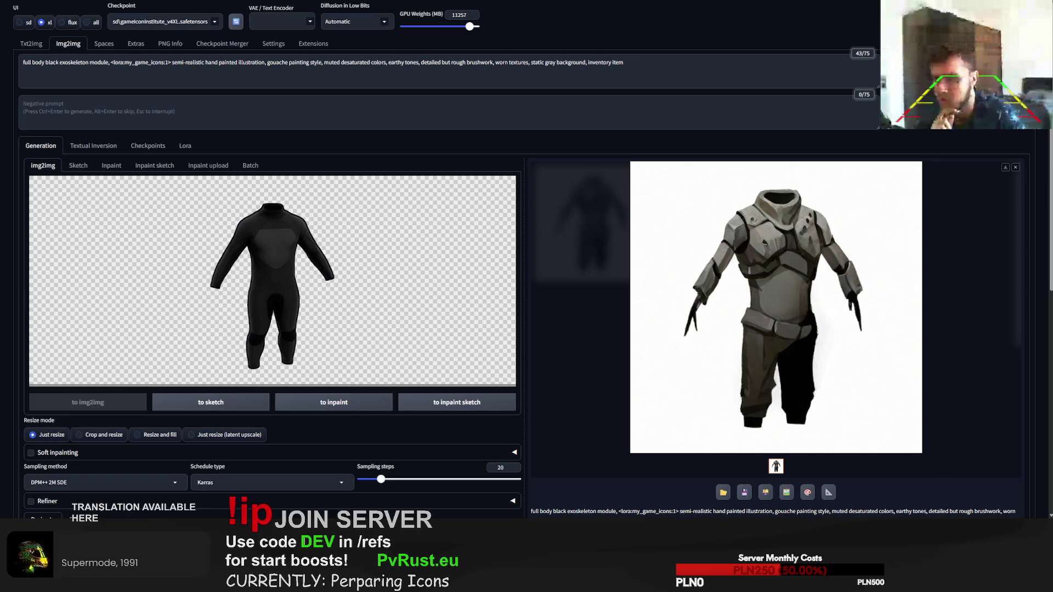
{"action": "key", "text": "ctrl+Return"}
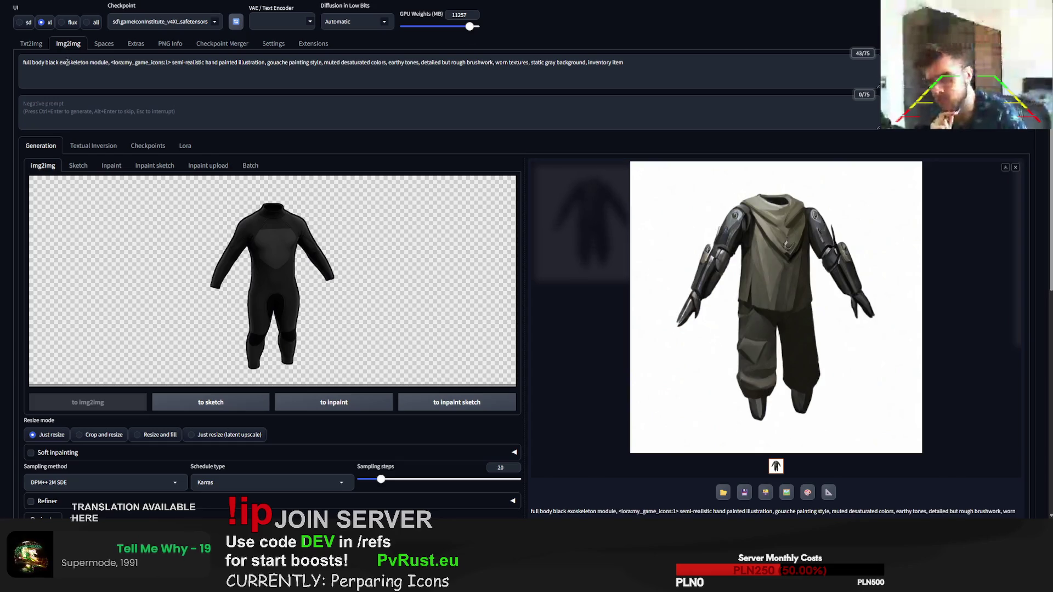
Step: Add 'slim' after 'module,', generate several slim armor variations, and select the latest seed
{"action": "left_click", "coordinate": [111, 63]}
{"action": "type", "text": "slim"}
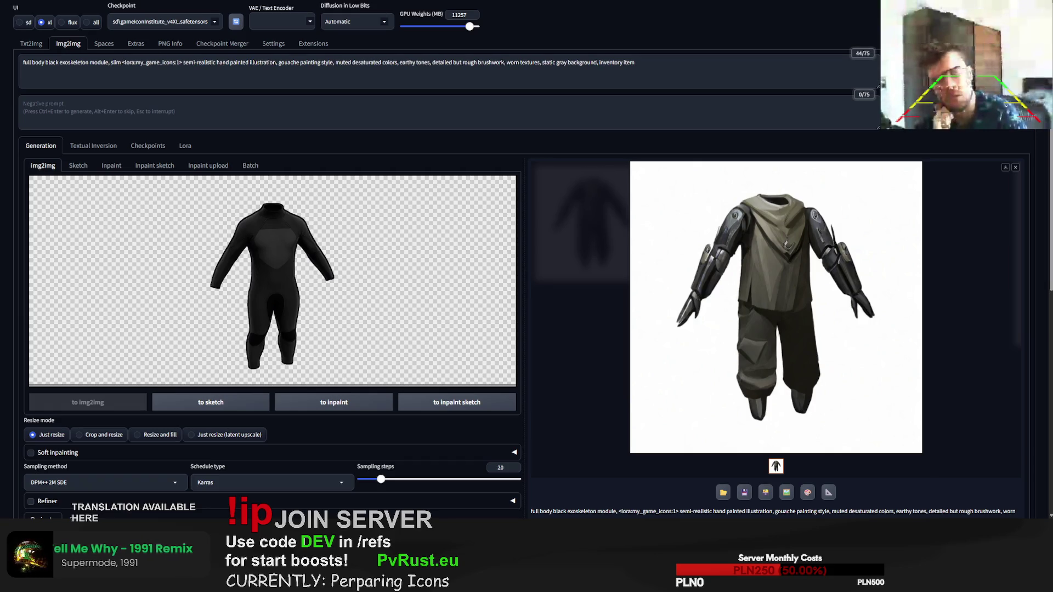
{"action": "key", "text": "ctrl+Return"}
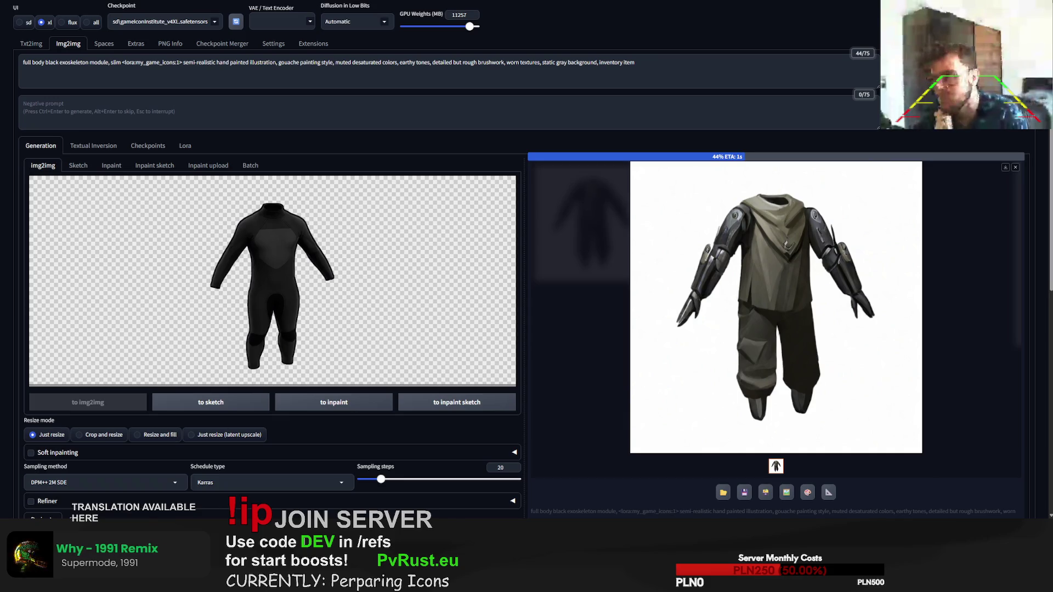
{"action": "key", "text": "ctrl+Return"}
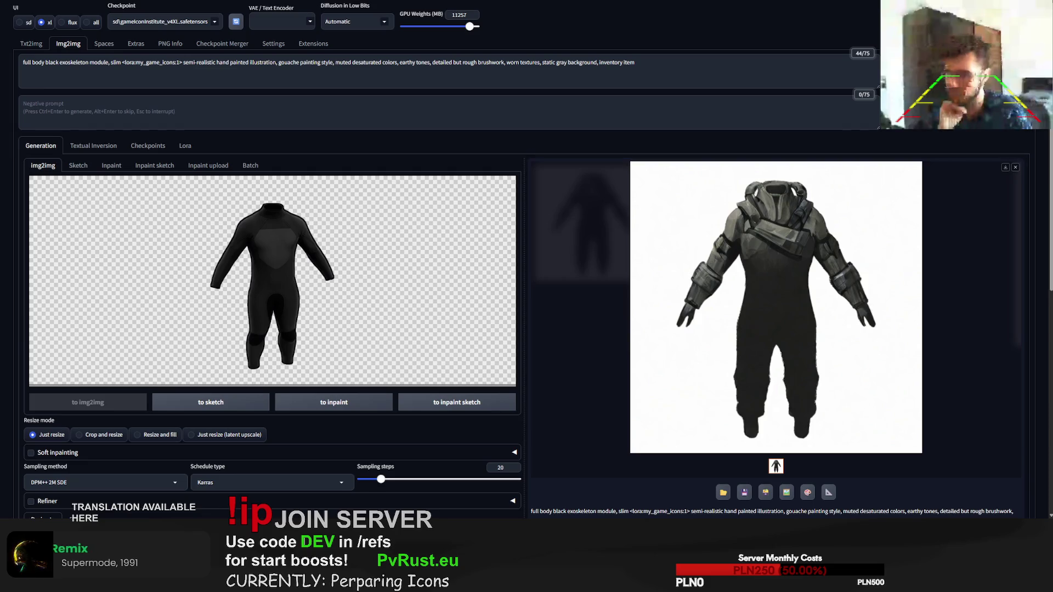
{"action": "scroll", "coordinate": [864, 248], "scroll_direction": "down", "scroll_amount": 2}
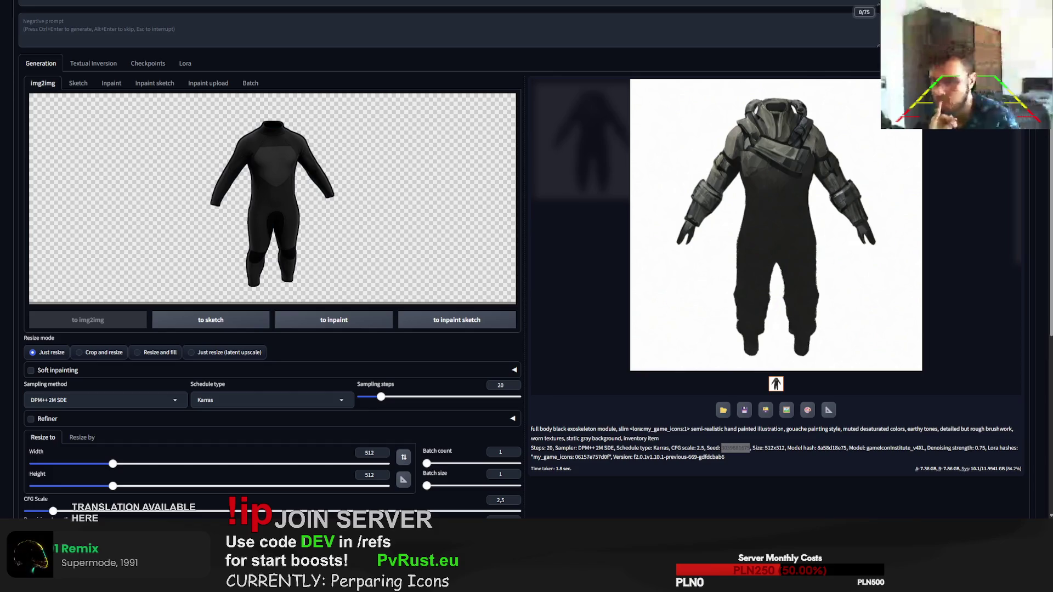
{"action": "scroll", "coordinate": [527, 296], "scroll_direction": "up", "scroll_amount": 1}
{"action": "key", "text": "ctrl+Return"}
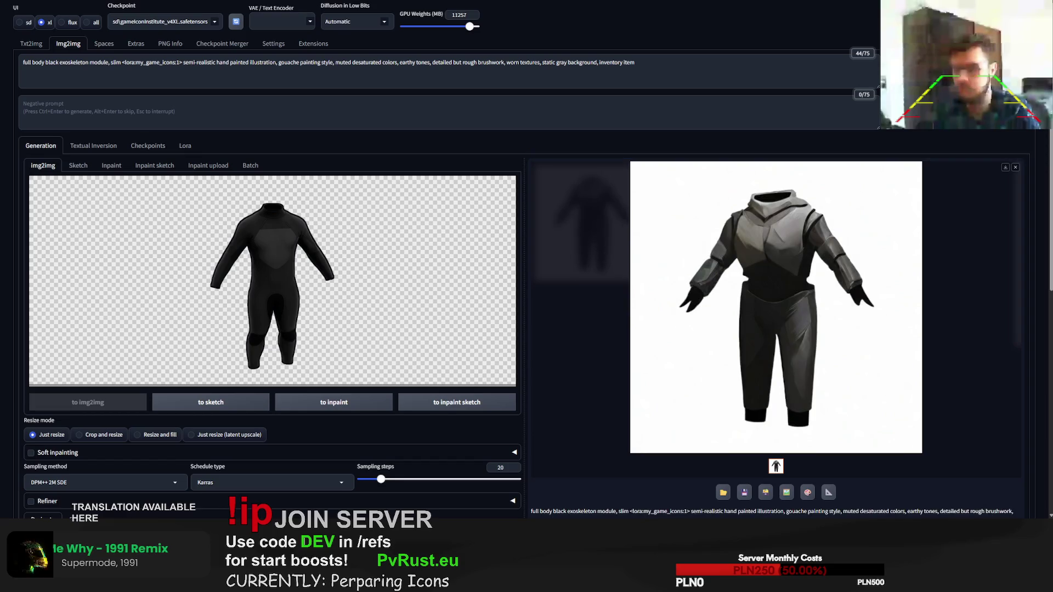
{"action": "key", "text": "ctrl+Return"}
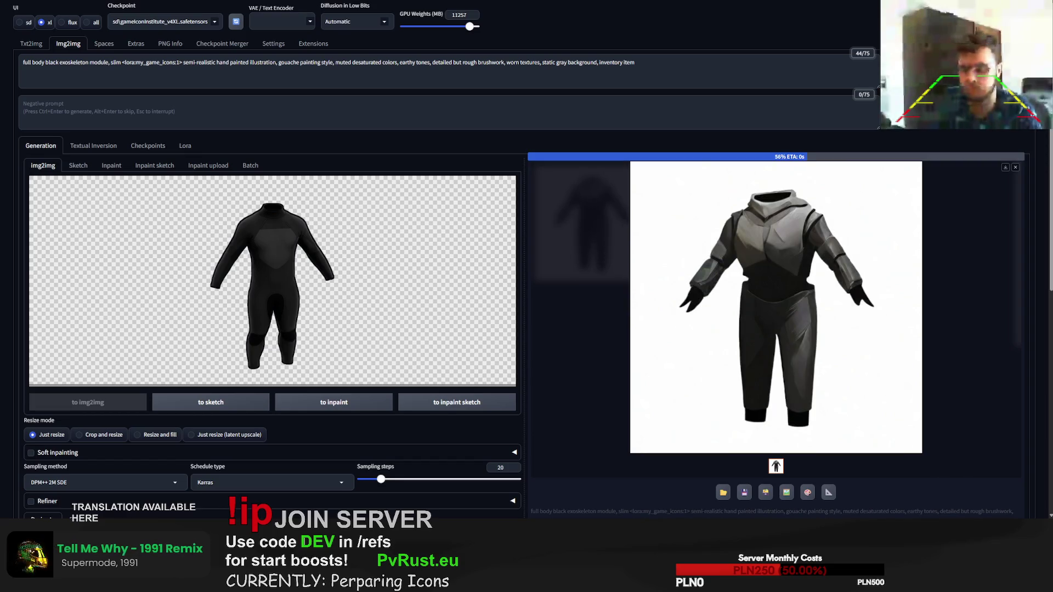
{"action": "key", "text": "ctrl+Return"}
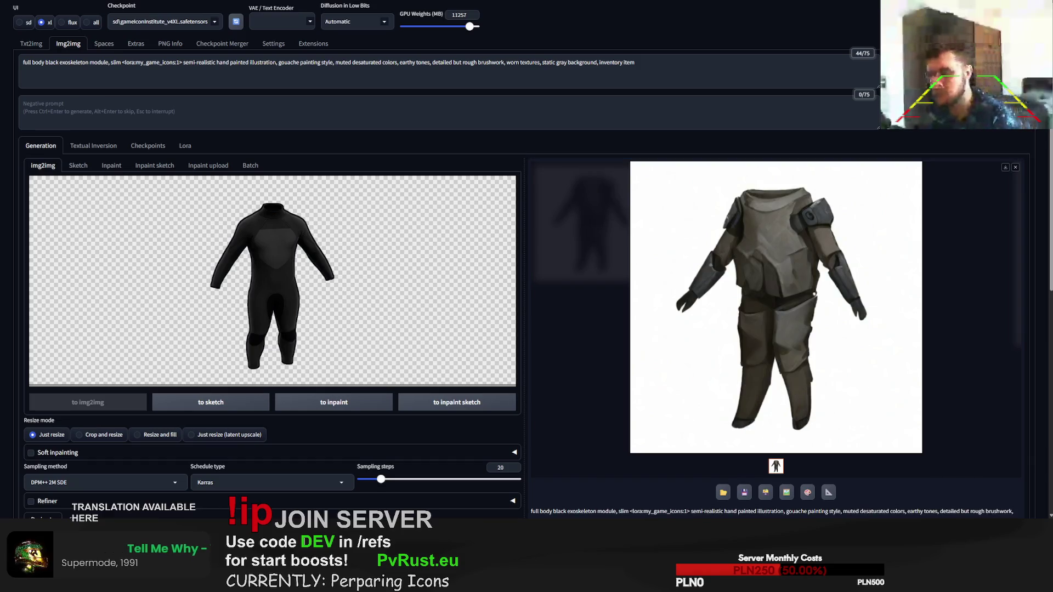
{"action": "key", "text": "ctrl+Return"}
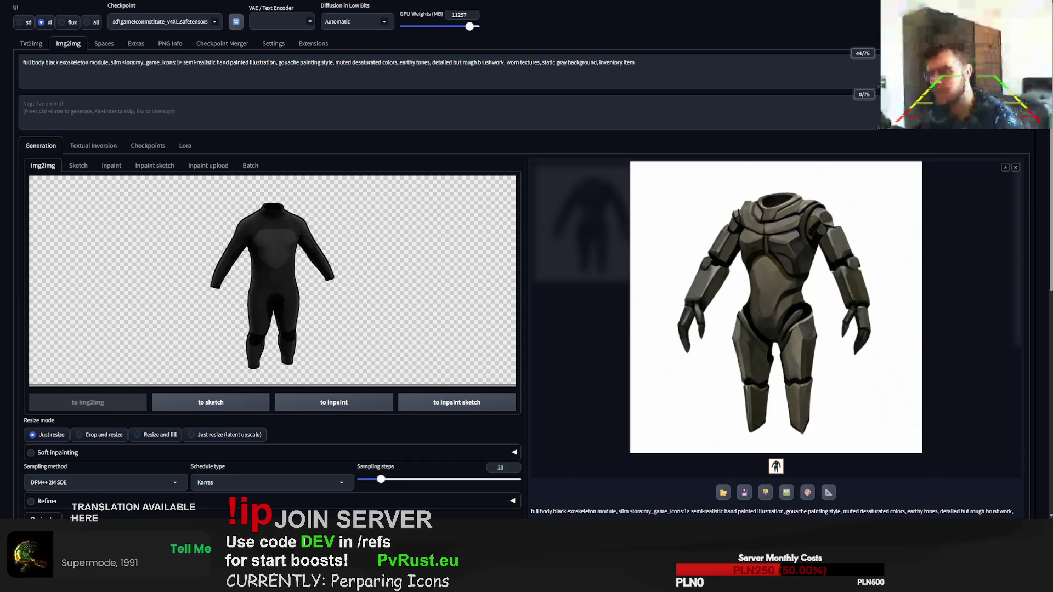
{"action": "scroll", "coordinate": [707, 374], "scroll_direction": "down", "scroll_amount": 1}
{"action": "double_click", "coordinate": [735, 445]}
{"action": "key", "text": "ctrl+c"}
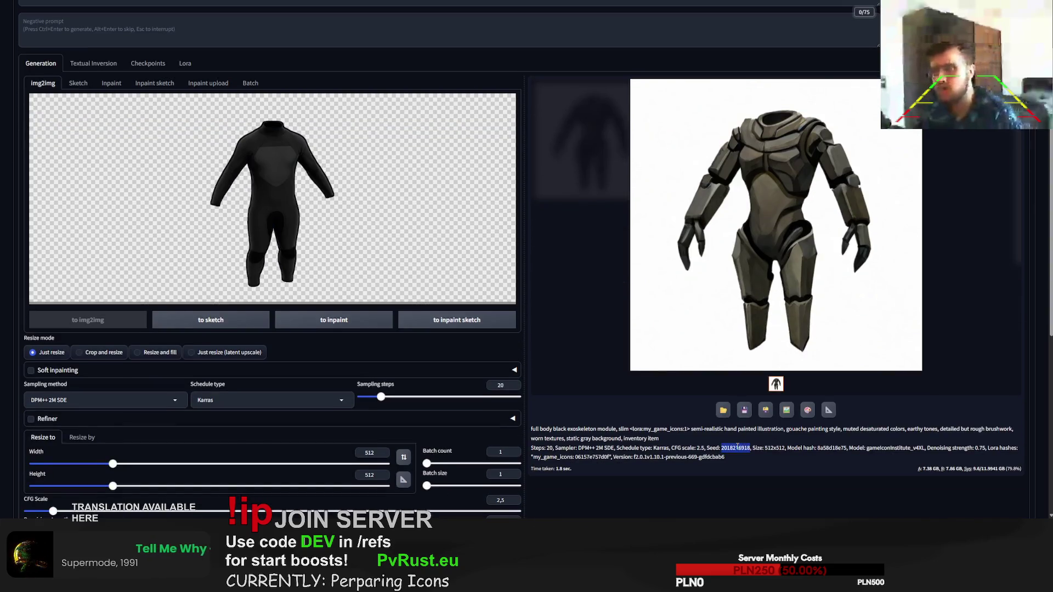
{"action": "scroll", "coordinate": [194, 435], "scroll_direction": "down", "scroll_amount": 2}
Step: Paste the copied seed, raise sampling steps to 106, and generate a new armor image from the reference
{"action": "left_click", "coordinate": [194, 430]}
{"action": "key", "text": "ctrl+v"}
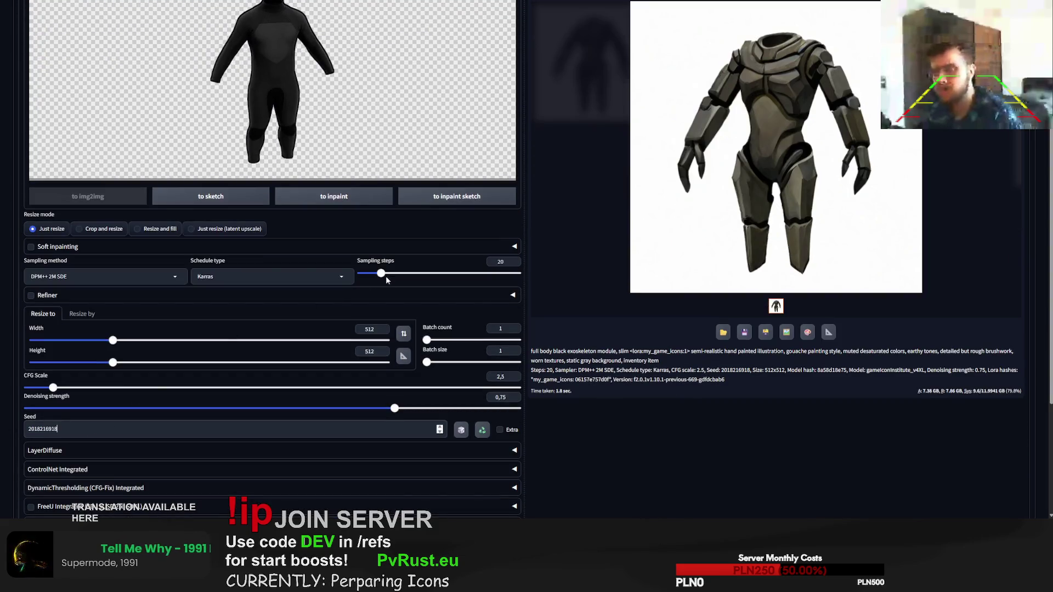
{"action": "left_click_drag", "start_coordinate": [431, 275], "coordinate": [470, 273]}
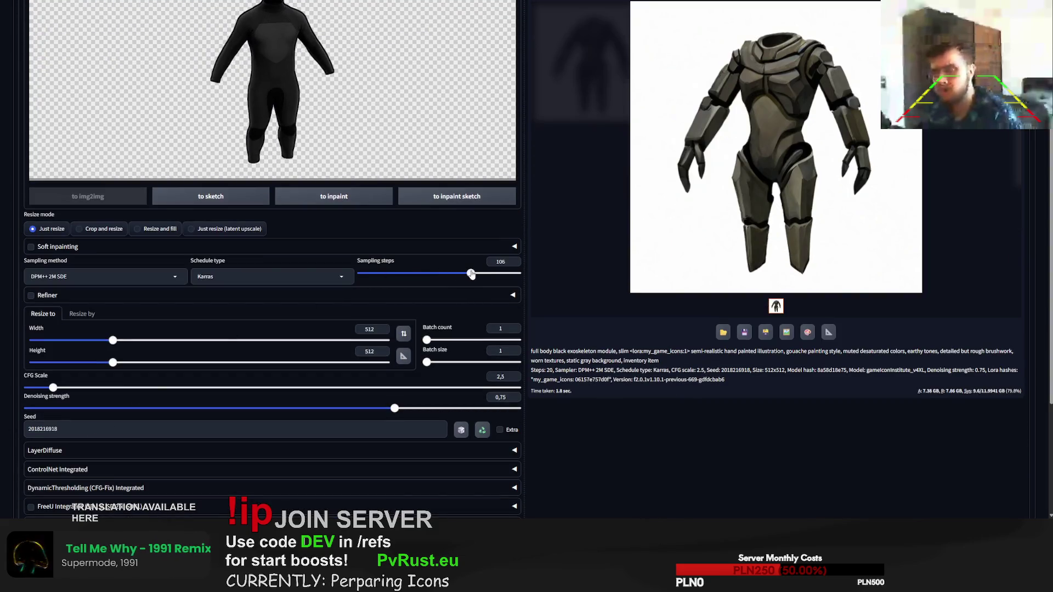
{"action": "scroll", "coordinate": [644, 311], "scroll_direction": "up", "scroll_amount": 3}
{"action": "left_click", "coordinate": [954, 69]}
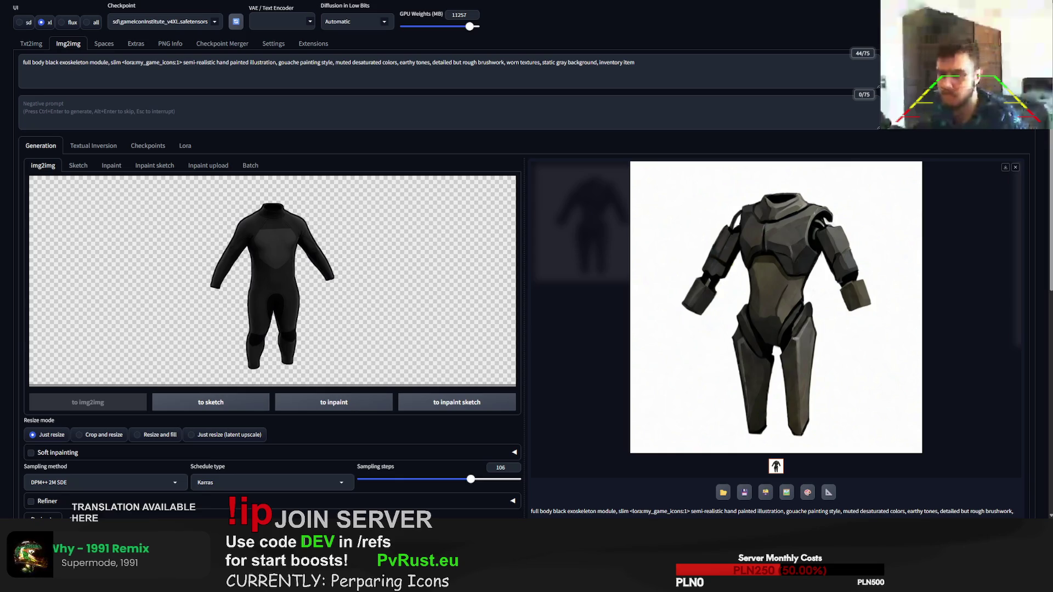
{"action": "scroll", "coordinate": [272, 329], "scroll_direction": "down", "scroll_amount": 3}
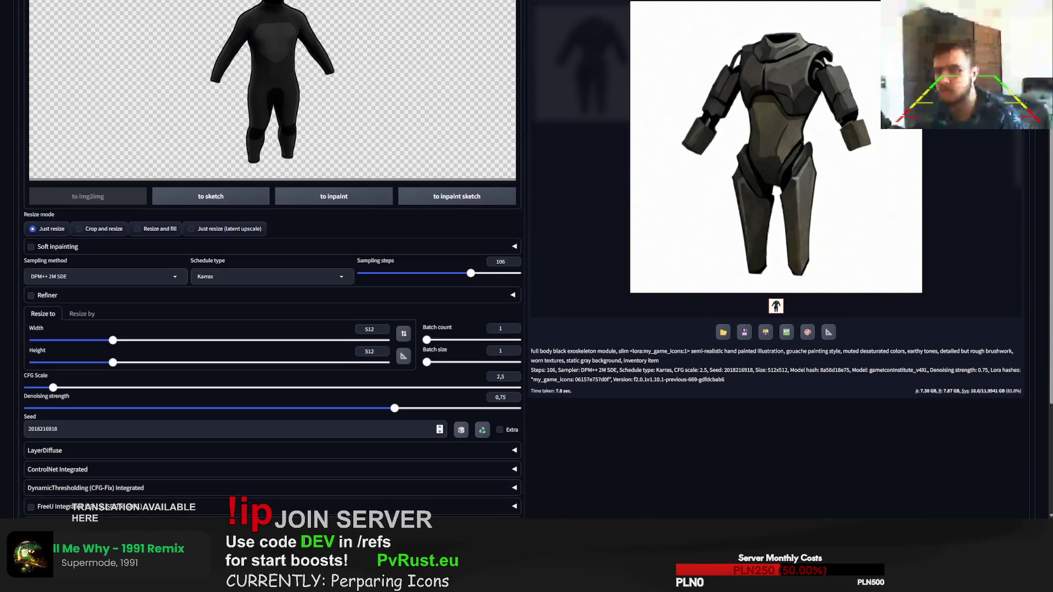
Step: Reset the seed to random and generate three more black exoskeleton armor variations
{"action": "double_click", "coordinate": [43, 428]}
{"action": "scroll", "coordinate": [527, 296], "scroll_direction": "up", "scroll_amount": 3}
{"action": "key", "text": "ctrl+Return"}
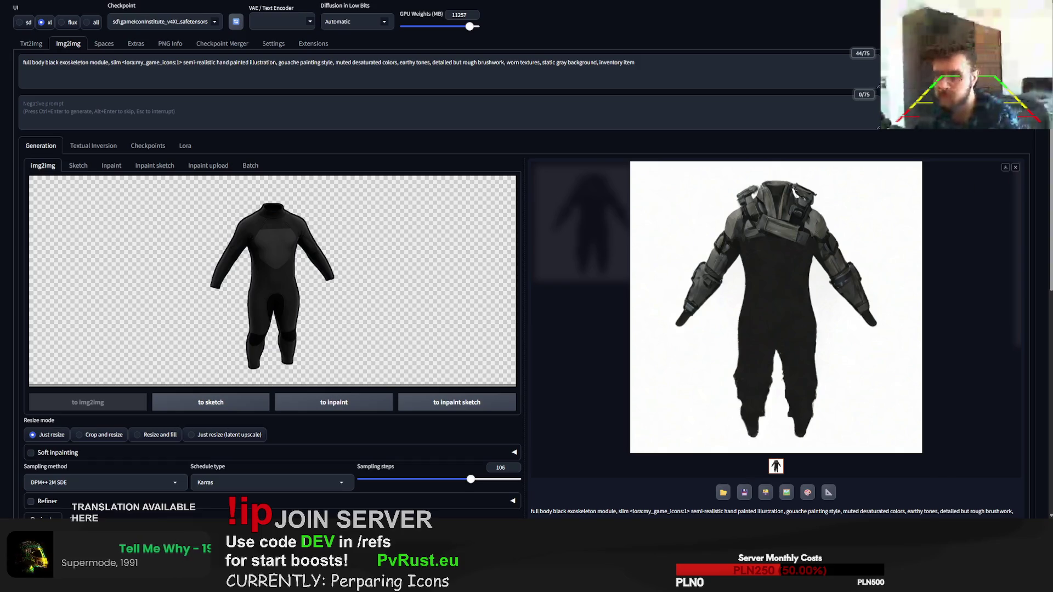
{"action": "scroll", "coordinate": [526, 297], "scroll_direction": "down", "scroll_amount": 3}
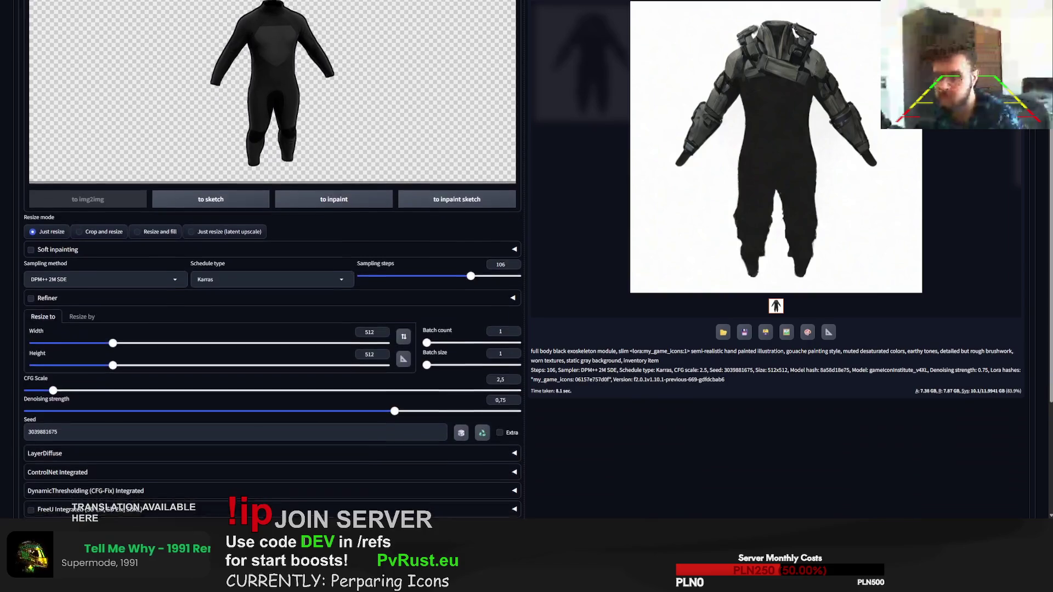
{"action": "scroll", "coordinate": [526, 296], "scroll_direction": "up", "scroll_amount": 3}
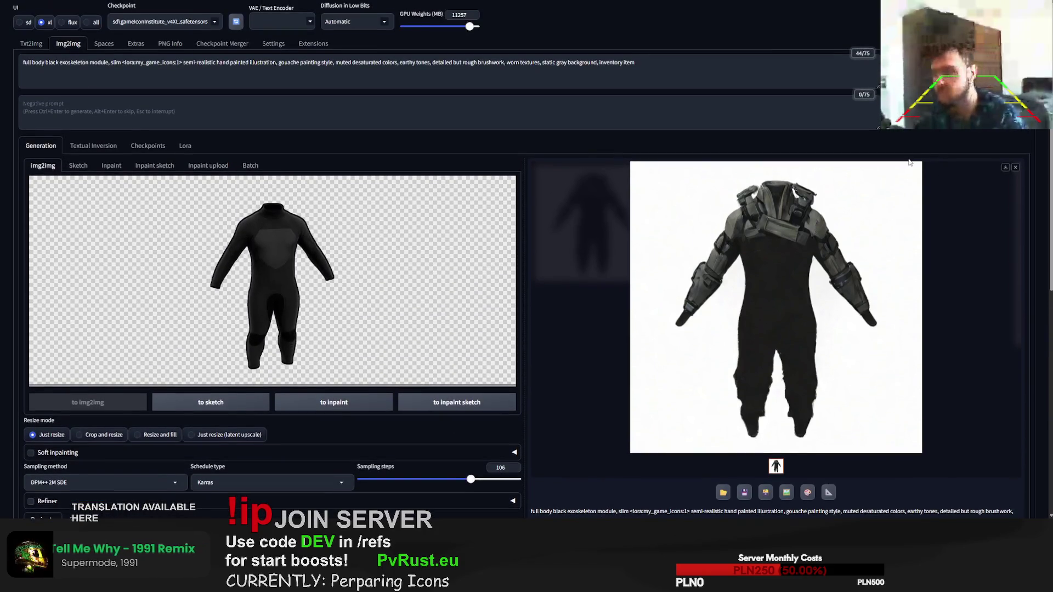
{"action": "key", "text": "ctrl+Return"}
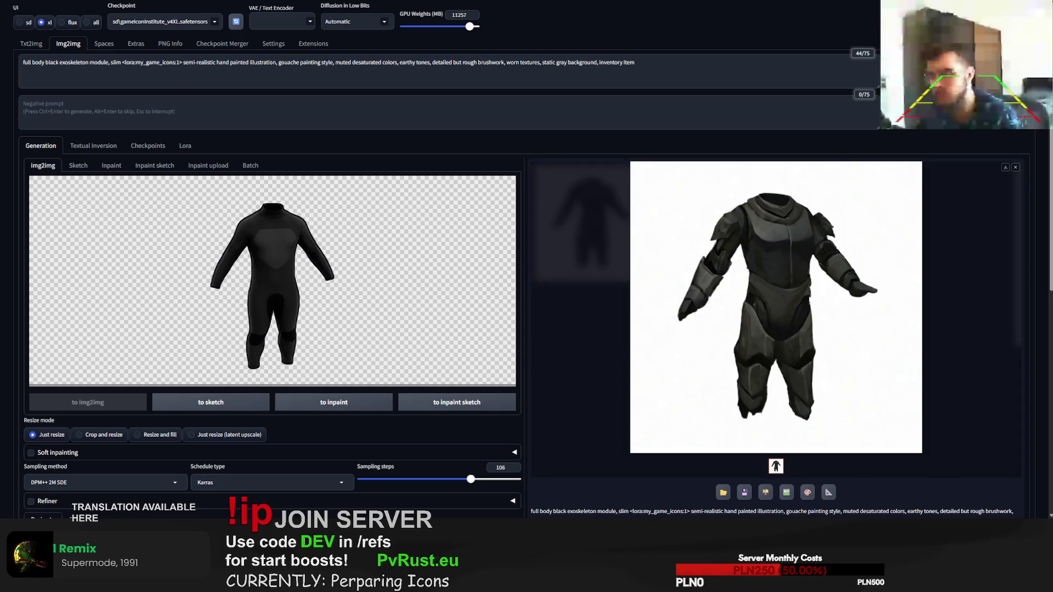
{"action": "scroll", "coordinate": [527, 296], "scroll_direction": "down", "scroll_amount": 3}
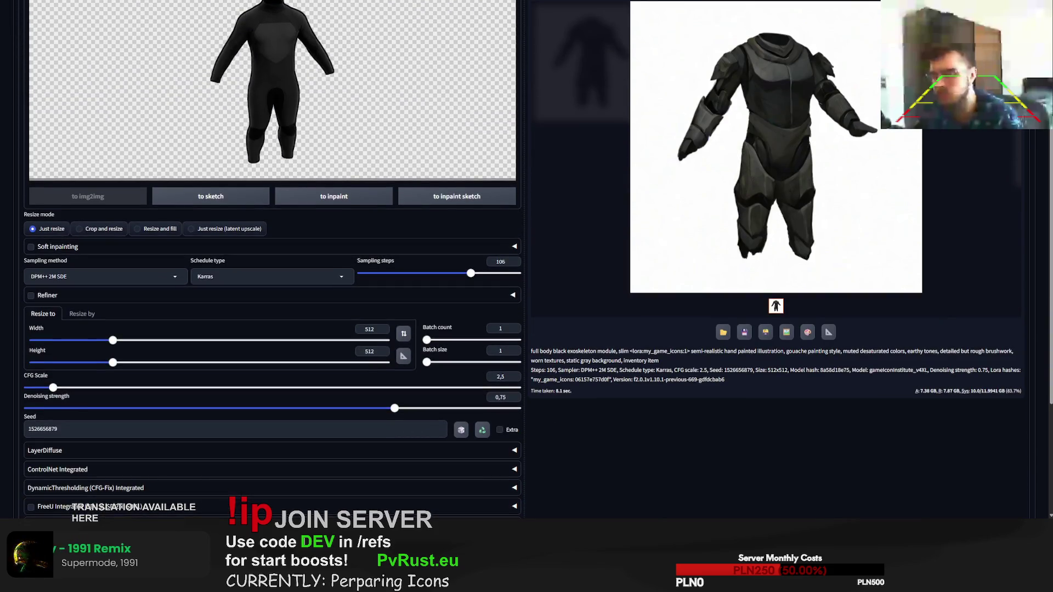
{"action": "scroll", "coordinate": [527, 259], "scroll_direction": "up", "scroll_amount": 3}
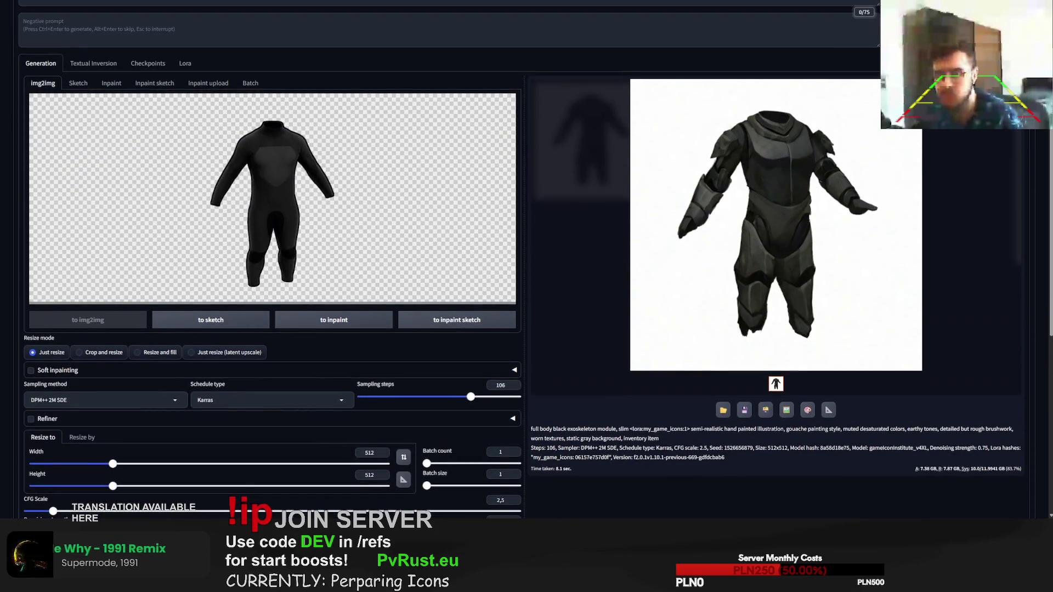
{"action": "key", "text": "ctrl+Return"}
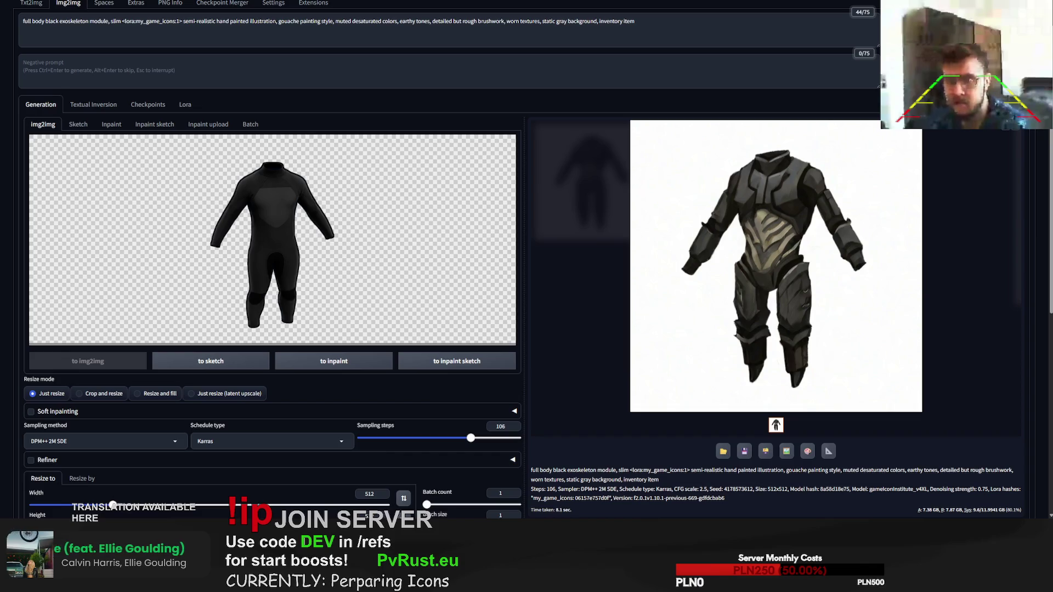
Step: In txt2img, change the subject to 'red paint bucket', raise sampling steps to 101, and generate
{"action": "left_click", "coordinate": [31, 4]}
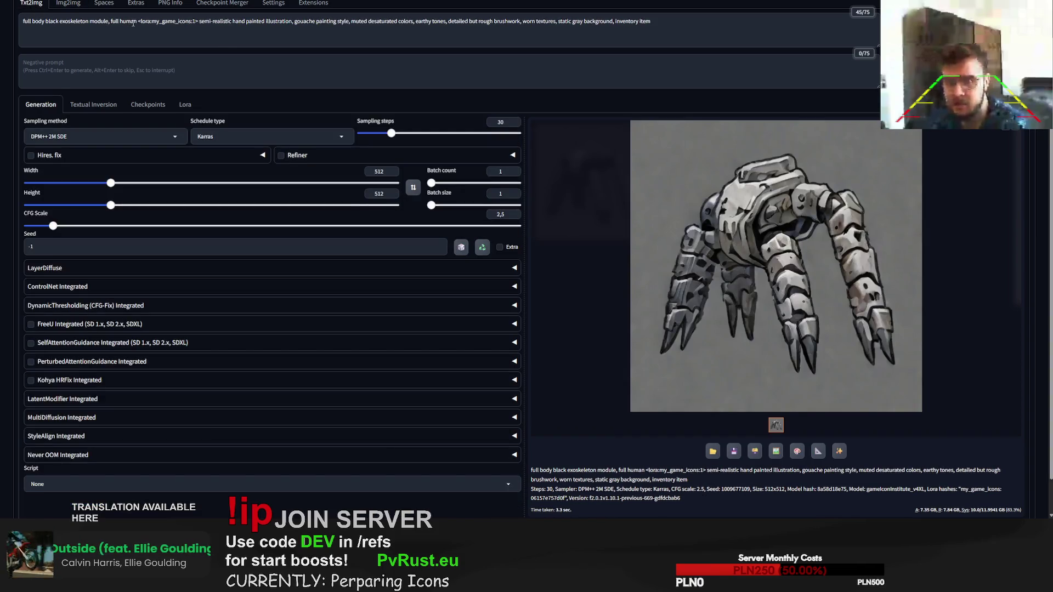
{"action": "left_click_drag", "start_coordinate": [138, 22], "coordinate": [5, 13]}
{"action": "type", "text": "red paint b"}
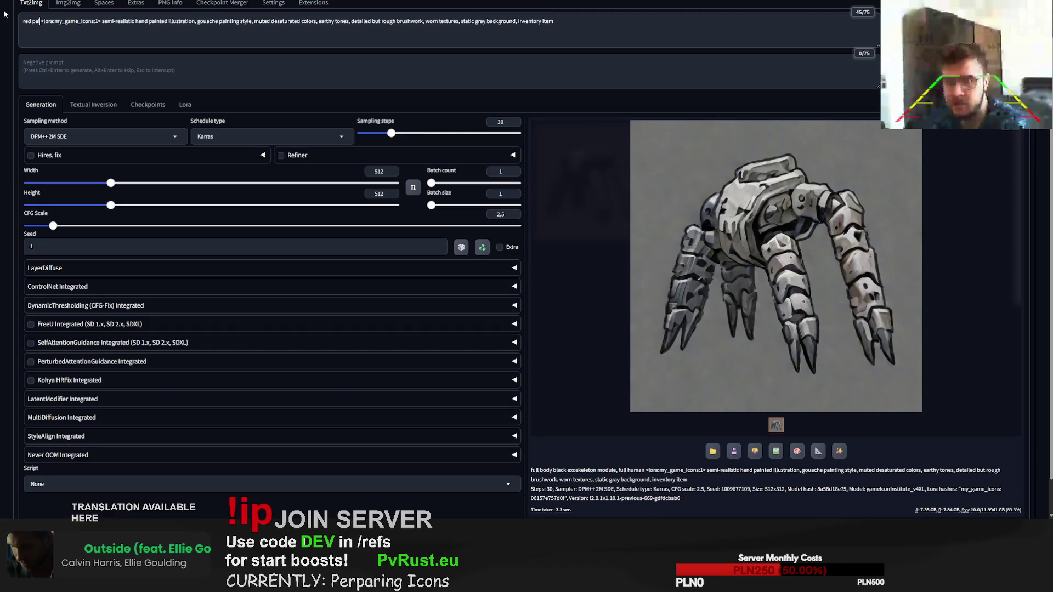
{"action": "type", "text": "ucket"}
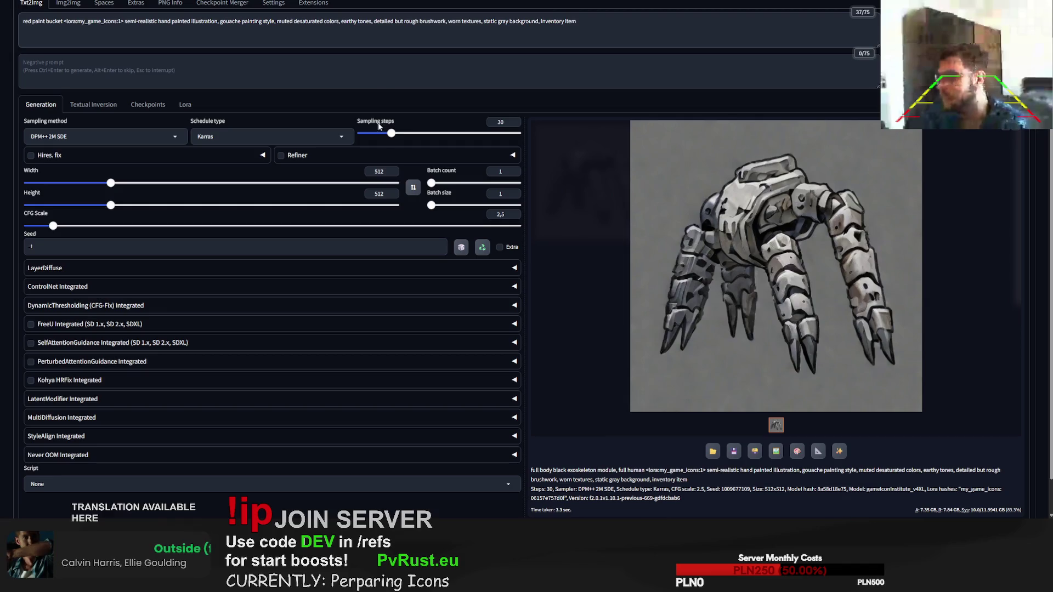
{"action": "left_click_drag", "start_coordinate": [392, 132], "coordinate": [467, 134]}
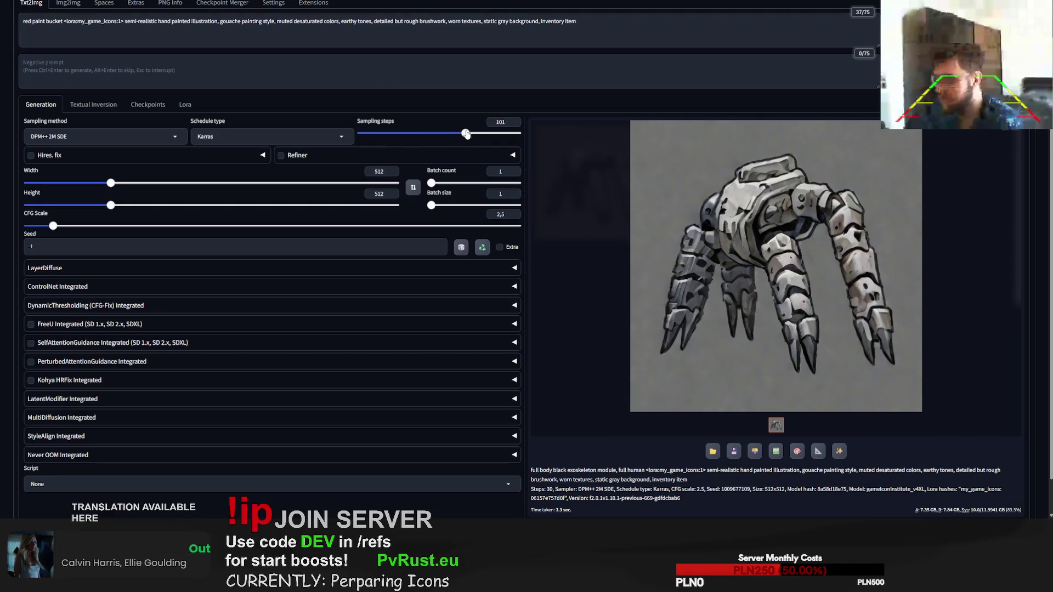
{"action": "scroll", "coordinate": [751, 149], "scroll_direction": "up", "scroll_amount": 2}
{"action": "left_click", "coordinate": [963, 66]}
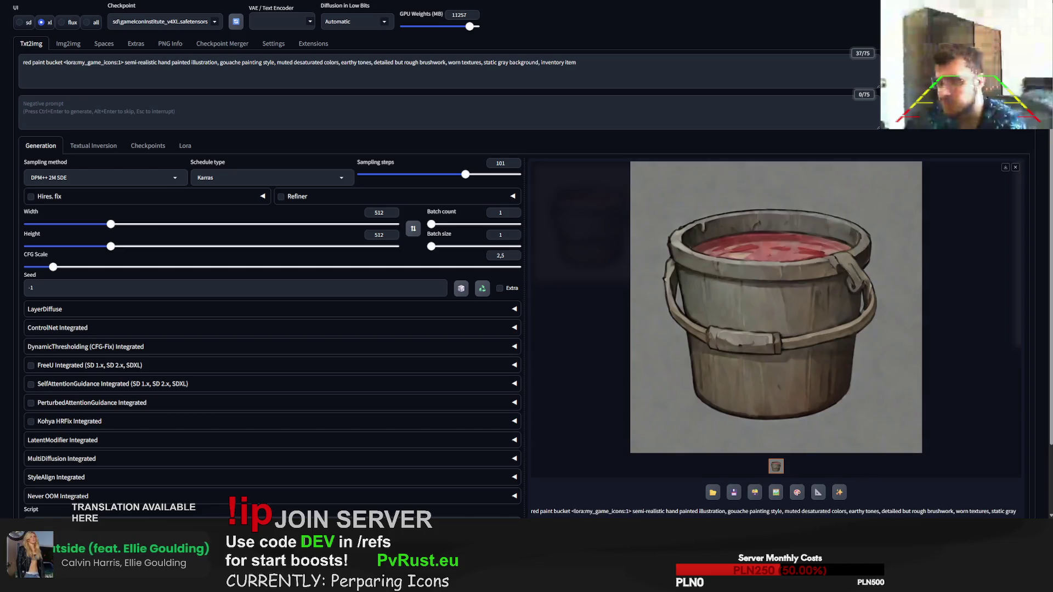
Step: Regenerate the red paint bucket and place the cursor after 'paint' to add 'plastic'
{"action": "key", "text": "ctrl+Return"}
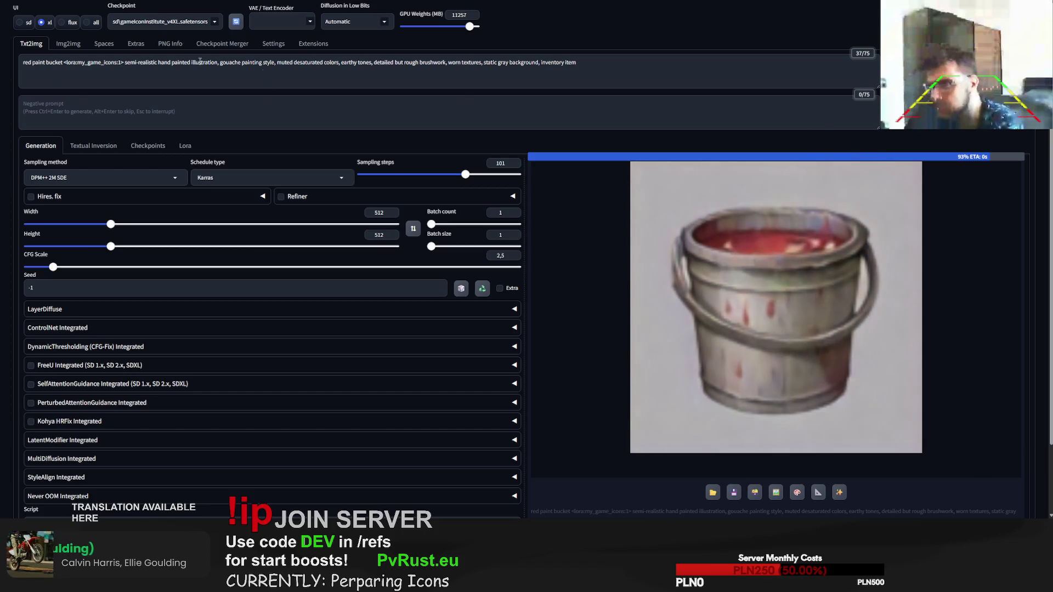
{"action": "left_click", "coordinate": [45, 63]}
{"action": "type", "text": "plastic"}
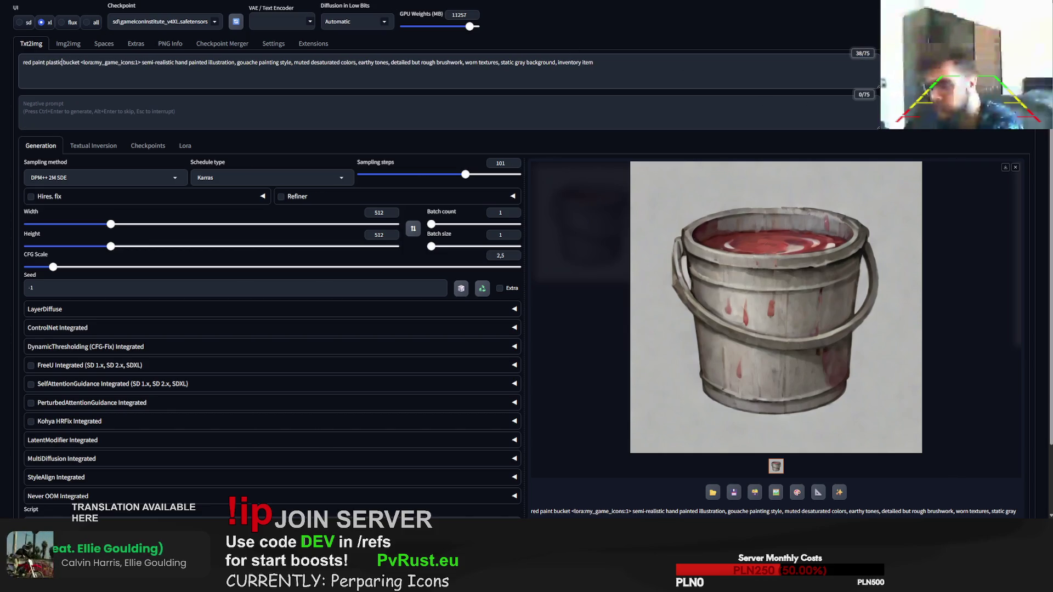
Step: Generate four 'red paint plastic bucket' variations, ending on a pale slatted bucket of red paint
{"action": "key", "text": "ctrl+Return"}
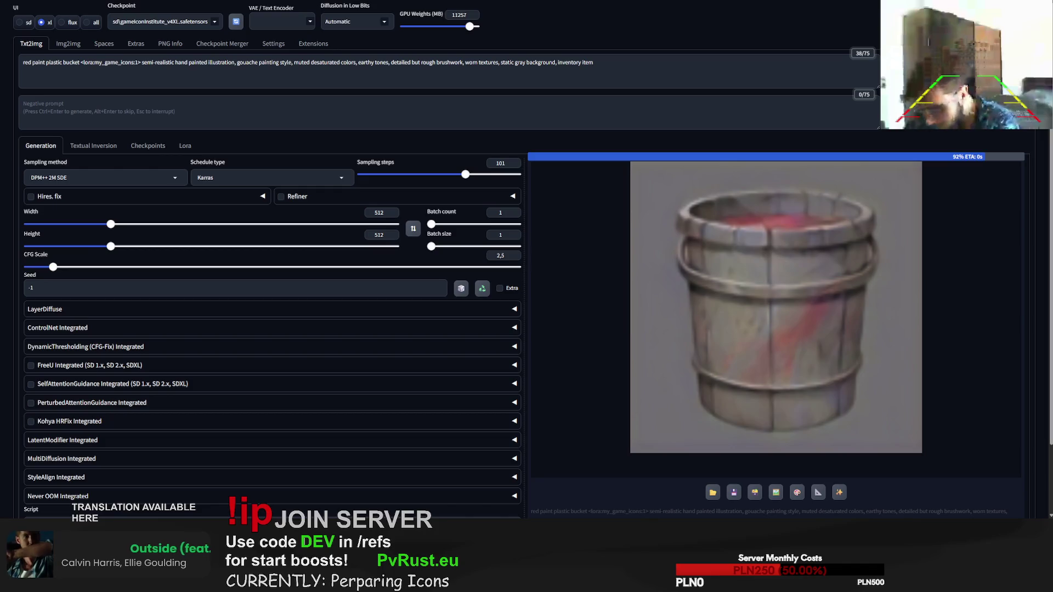
{"action": "key", "text": "ctrl+Return"}
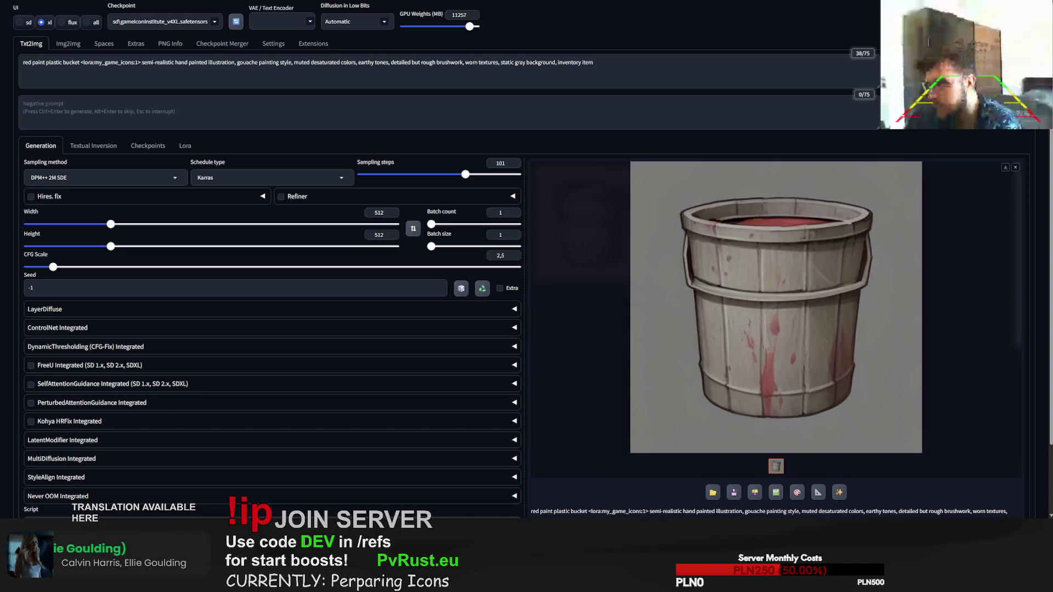
{"action": "key", "text": "ctrl+Return"}
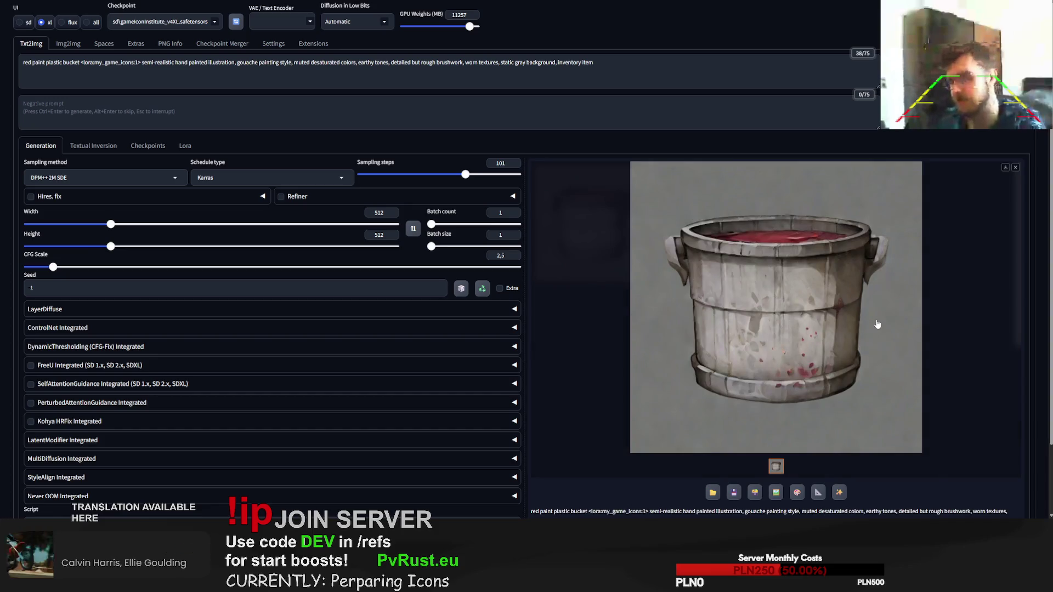
{"action": "key", "text": "ctrl+Return"}
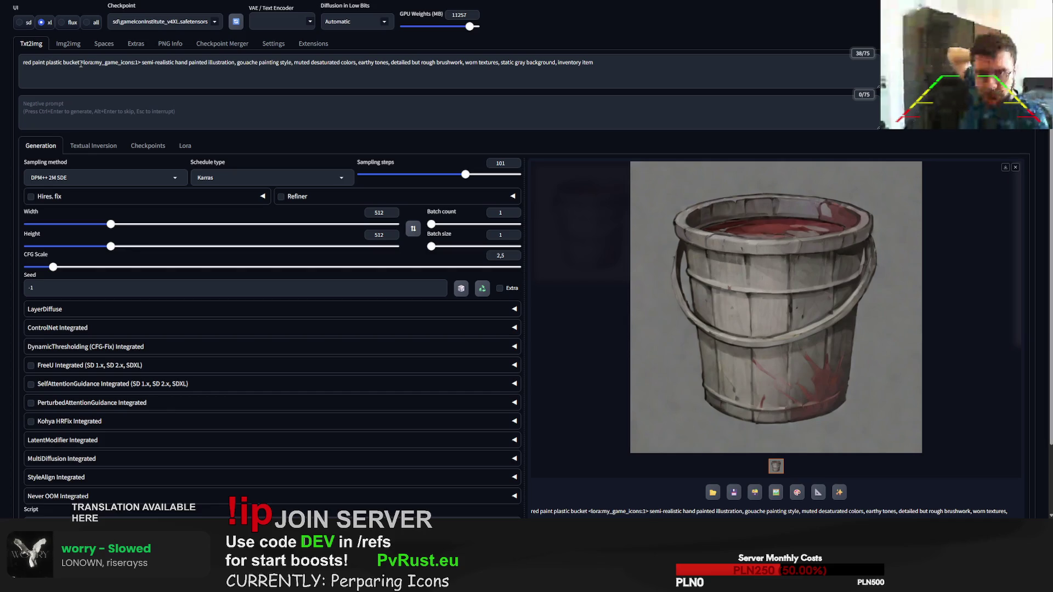
Step: Replace the prompt subject with 'rocket fuel container' and generate two gray canister icons
{"action": "left_click_drag", "start_coordinate": [80, 62], "coordinate": [23, 63]}
{"action": "key", "text": "BackSpace"}
{"action": "type", "text": "roc"}
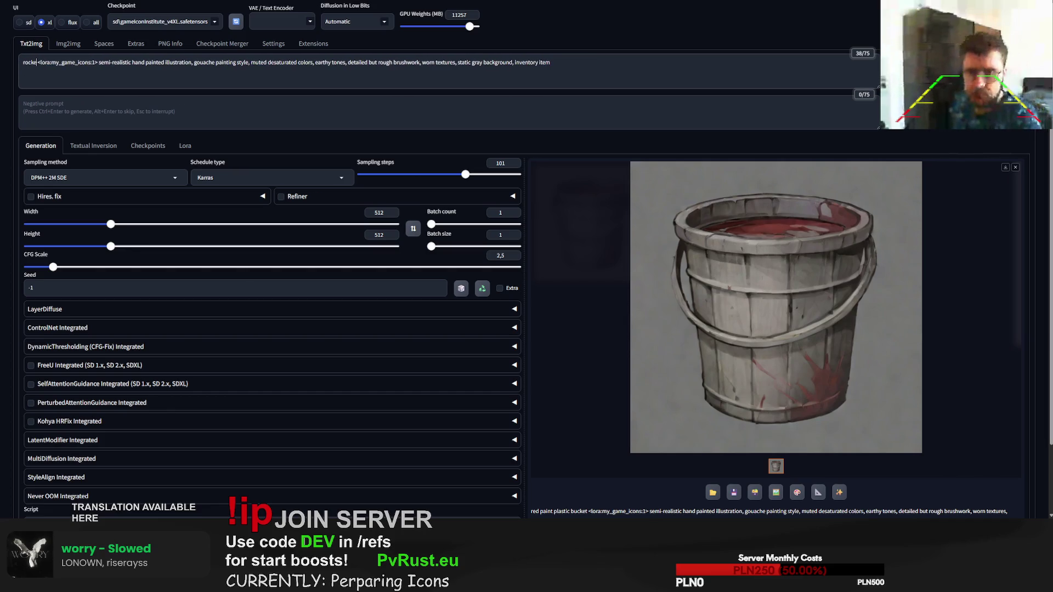
{"action": "type", "text": "ket fuel c"}
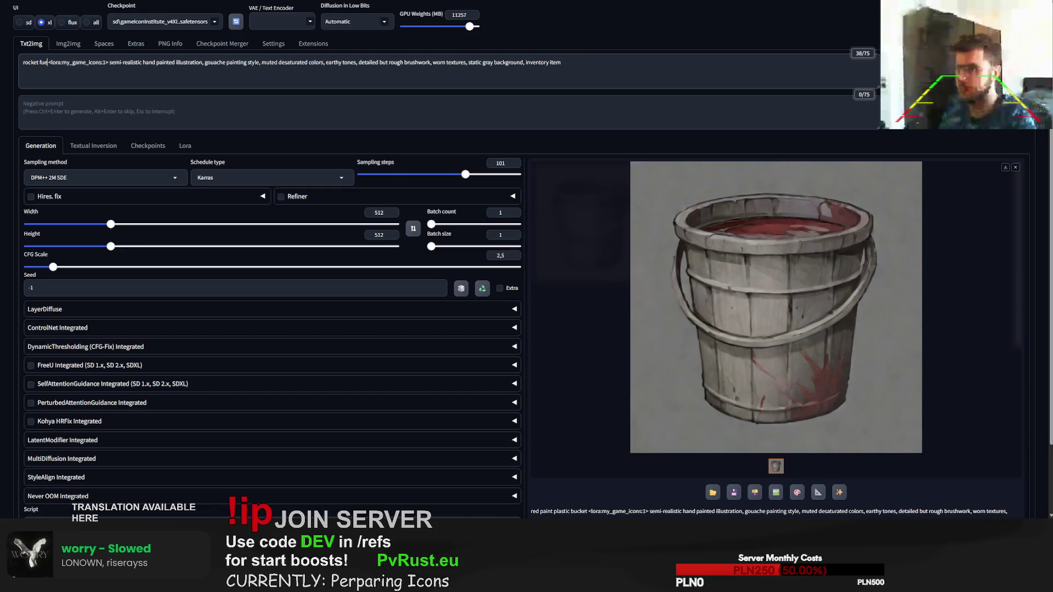
{"action": "type", "text": "ontainer"}
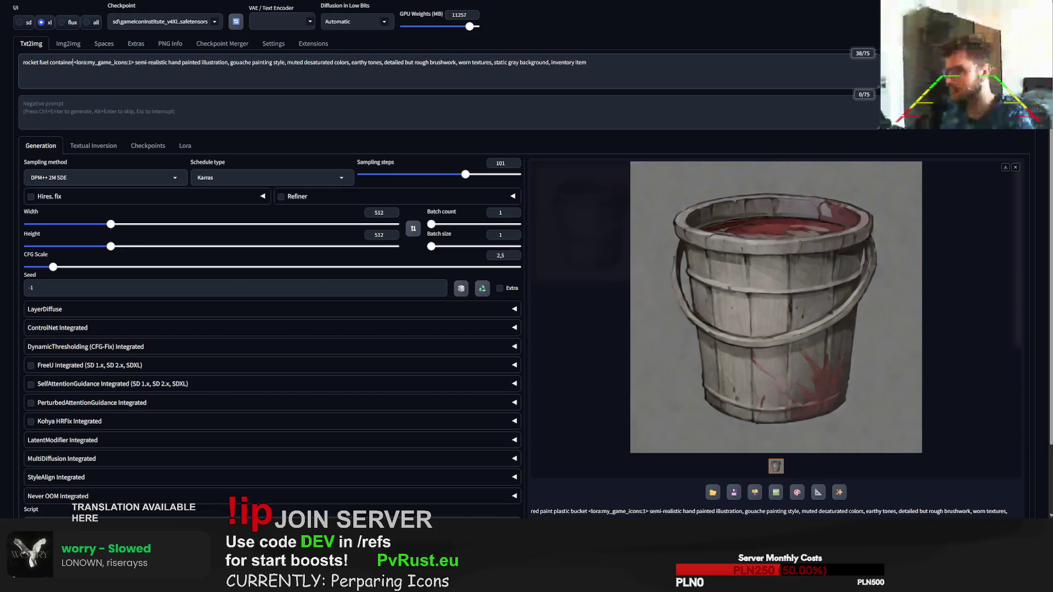
{"action": "key", "text": "ctrl+Return"}
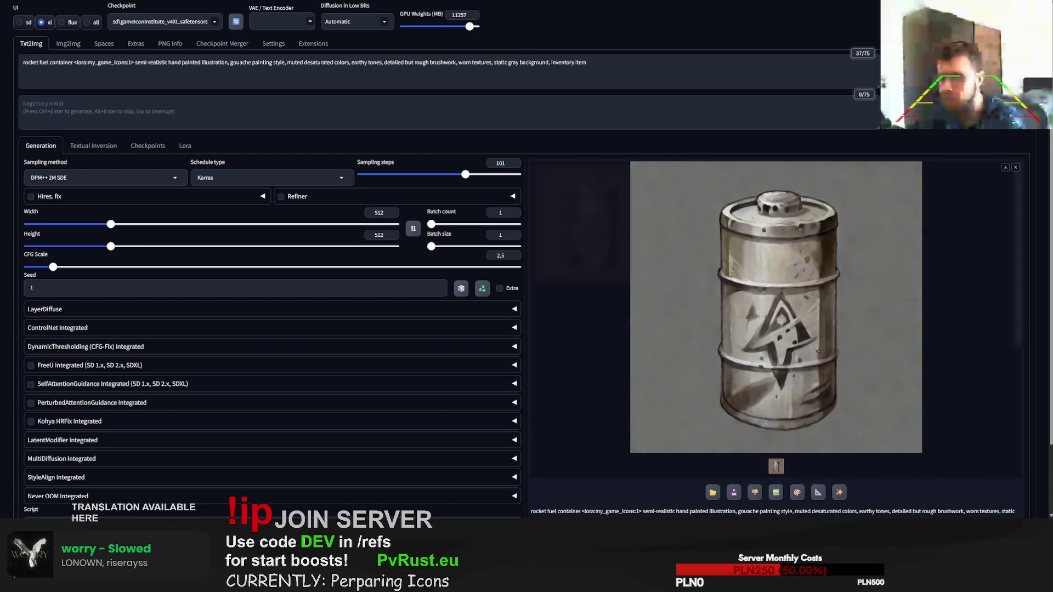
{"action": "key", "text": "ctrl+Return"}
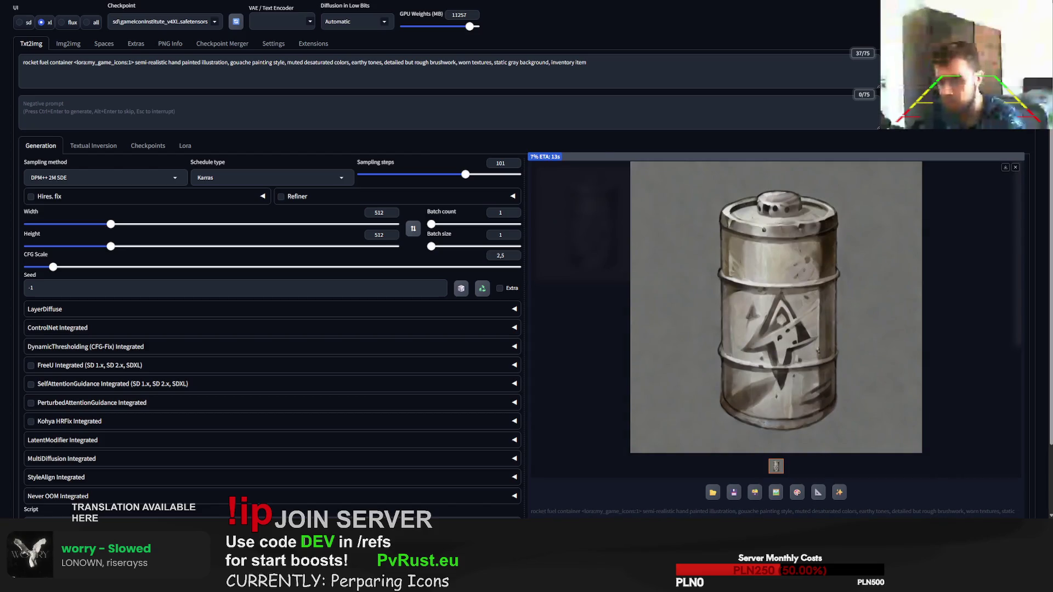
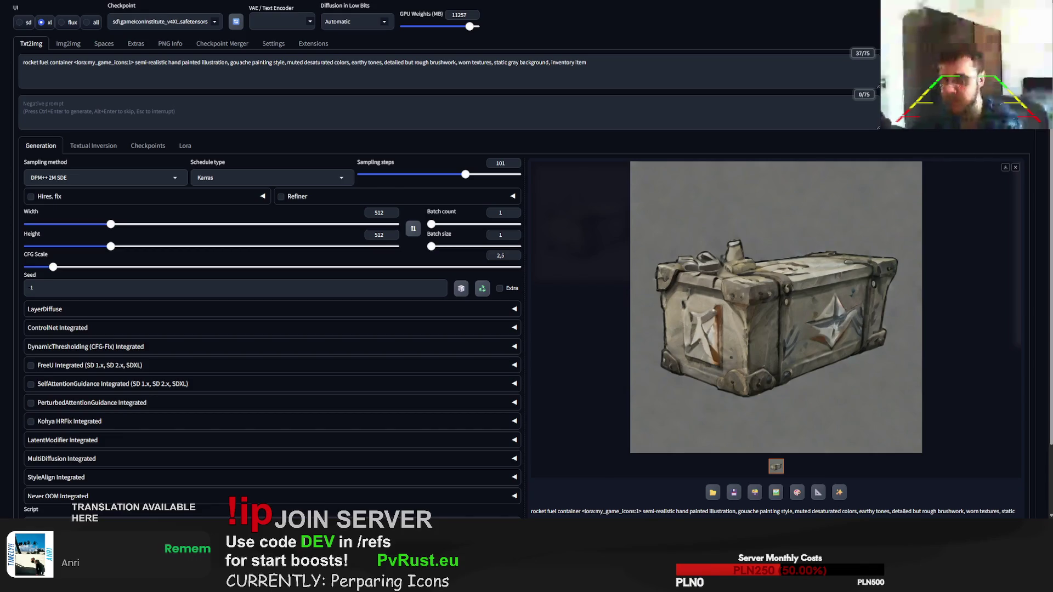
Step: Look up 'end of beginning' in a new browser tab, then return to the Forge page
{"action": "key", "text": "ctrl+t"}
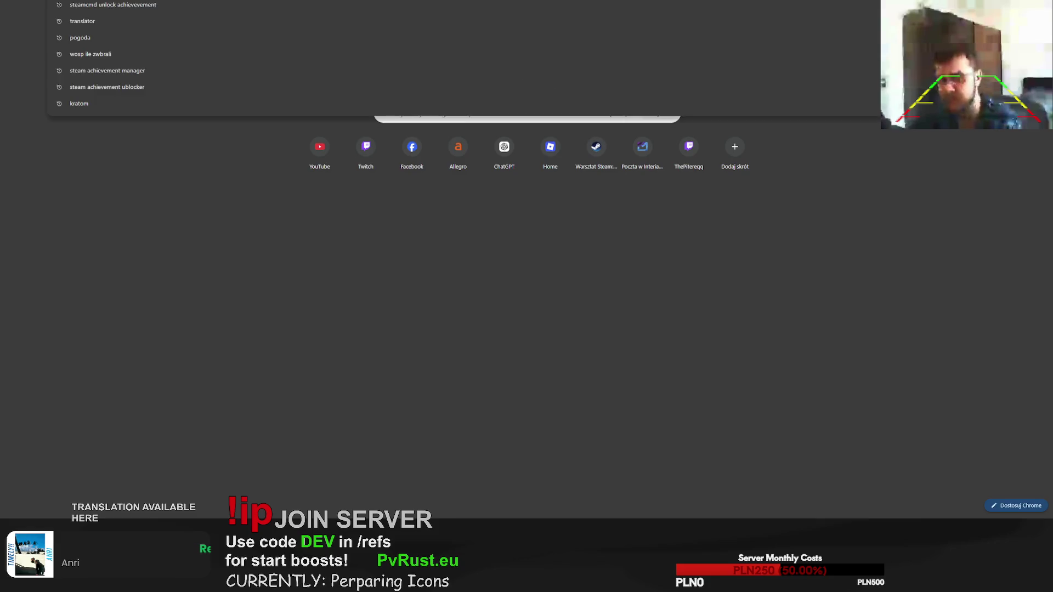
{"action": "type", "text": "b"}
{"action": "key", "text": "BackSpace"}
{"action": "type", "text": "end of beginning"}
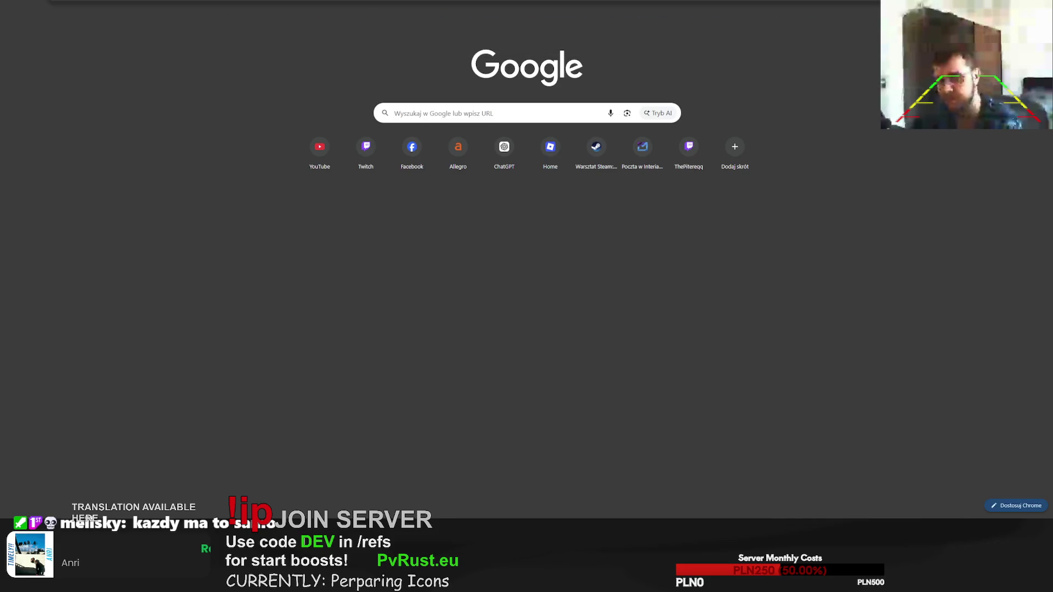
{"action": "key", "text": "Return"}
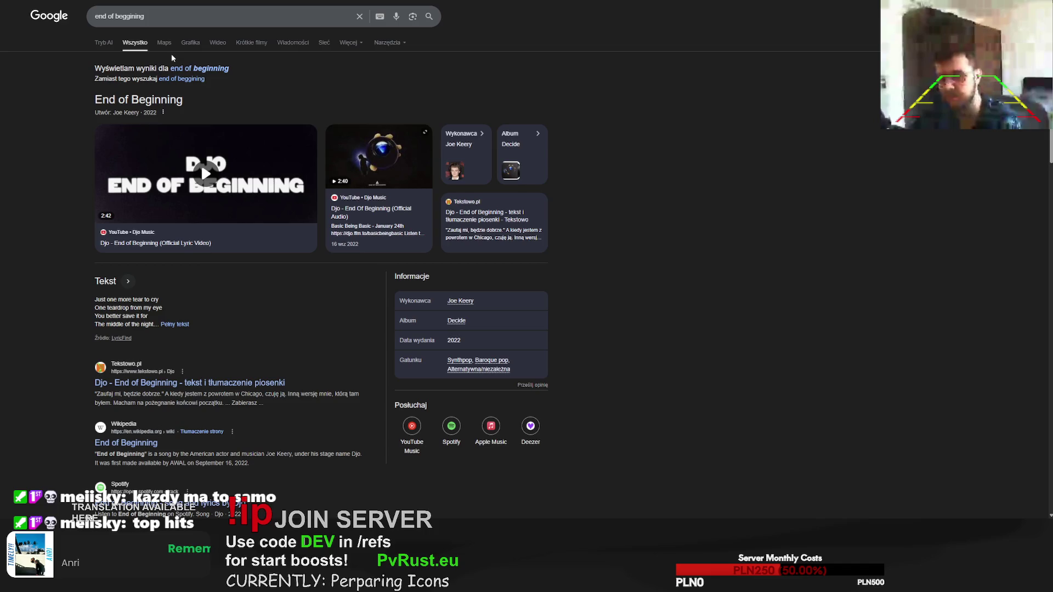
{"action": "mouse_move", "coordinate": [379, 223]}
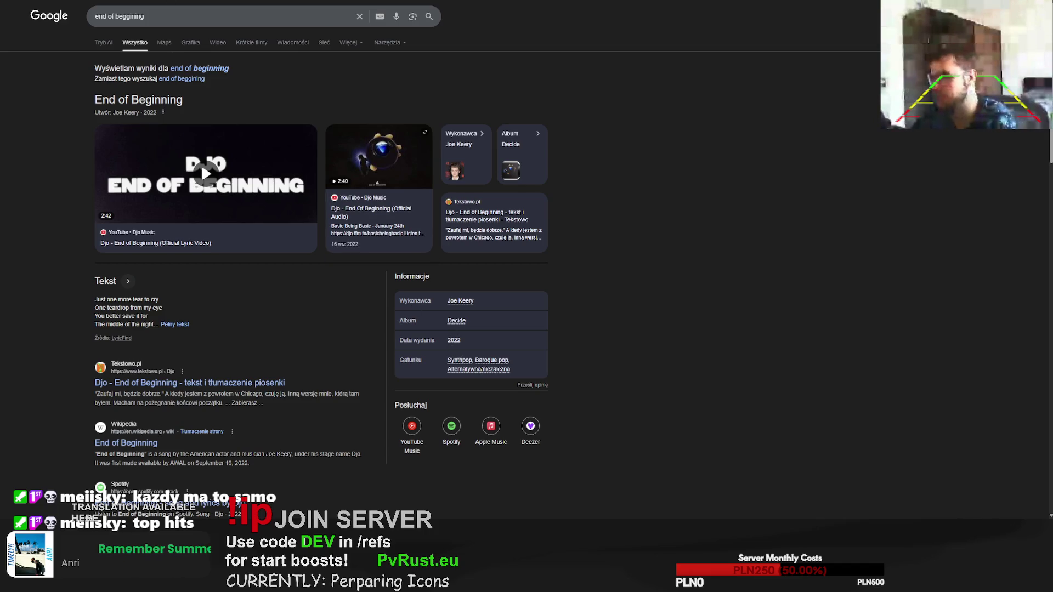
{"action": "key", "text": "alt+Tab"}
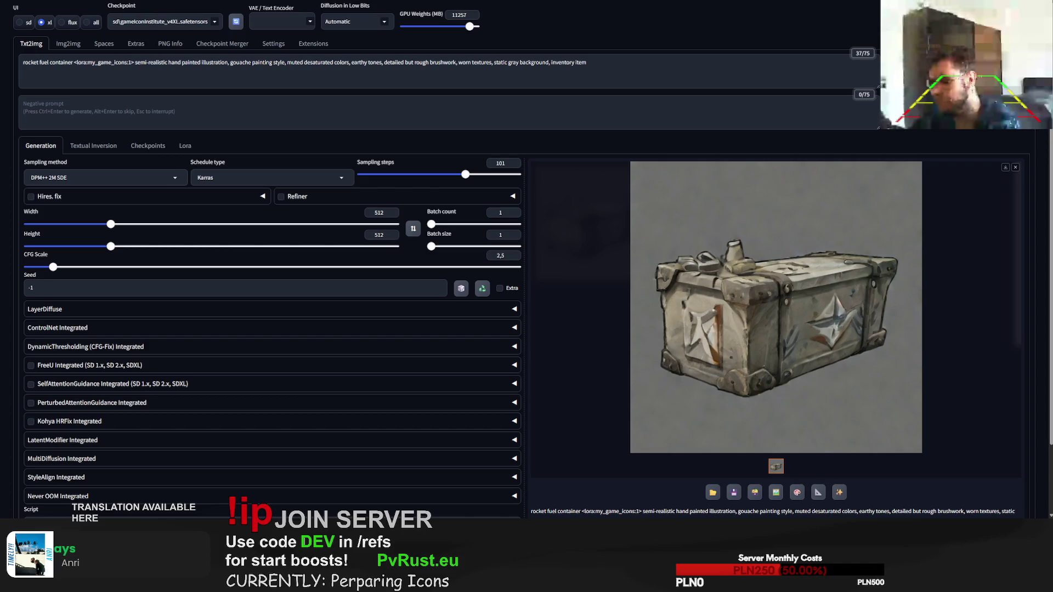
Step: Replace 'rocket fuel container' with 'mechanical whetstone' and generate two whetstone icons
{"action": "left_click_drag", "start_coordinate": [23, 61], "coordinate": [73, 62]}
{"action": "type", "text": "mech"}
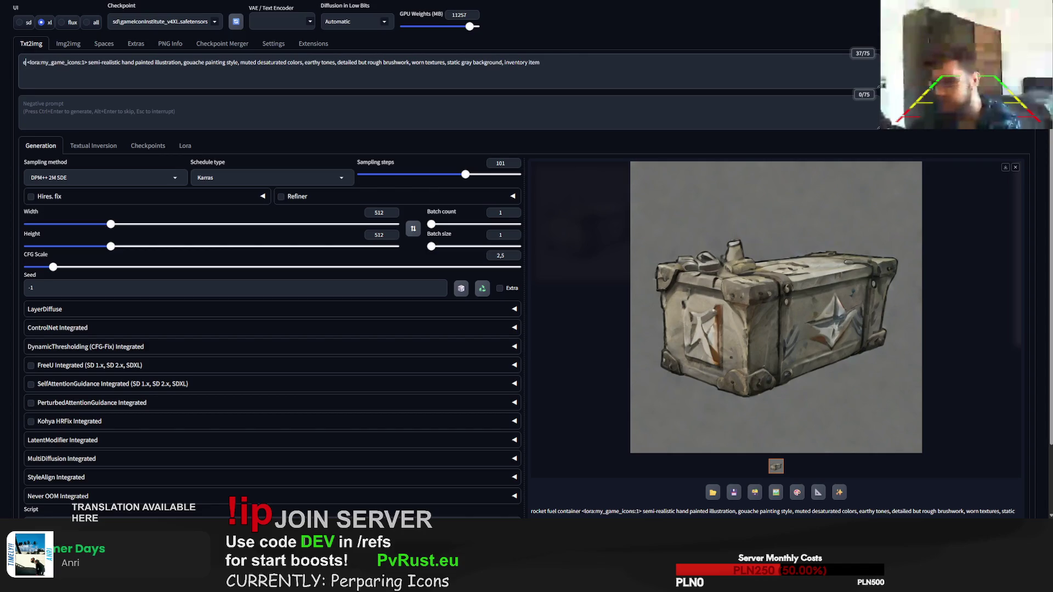
{"action": "type", "text": "anic"}
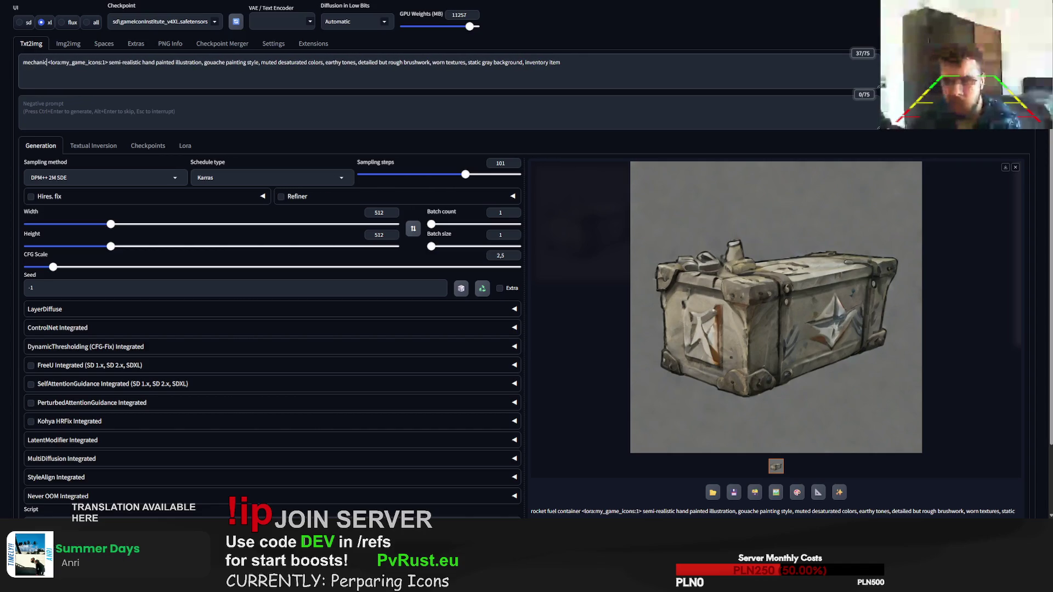
{"action": "type", "text": "al whetstone"}
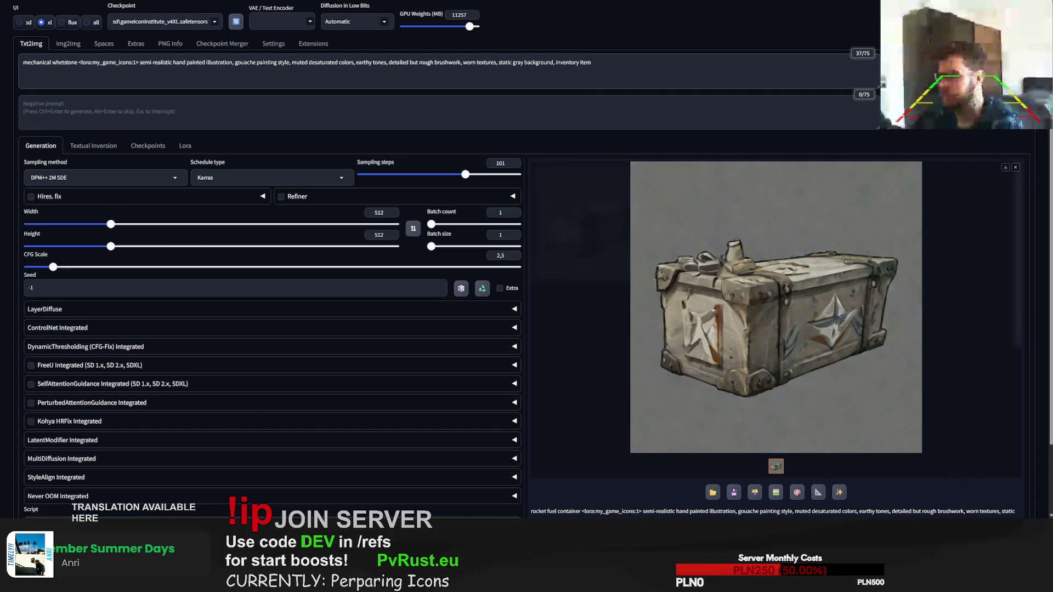
{"action": "key", "text": "ctrl+Return"}
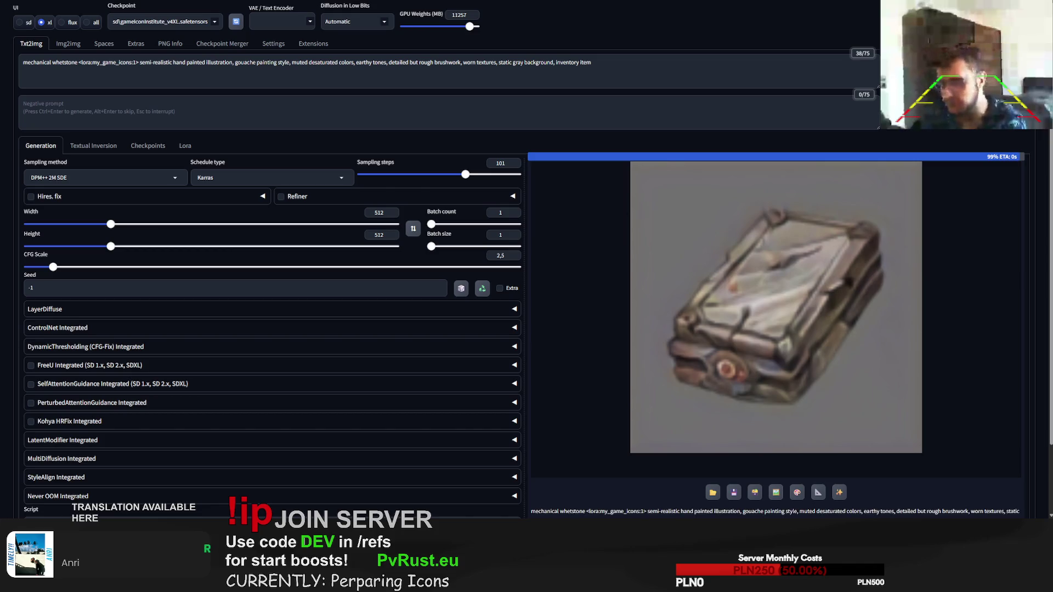
{"action": "key", "text": "ctrl+Return"}
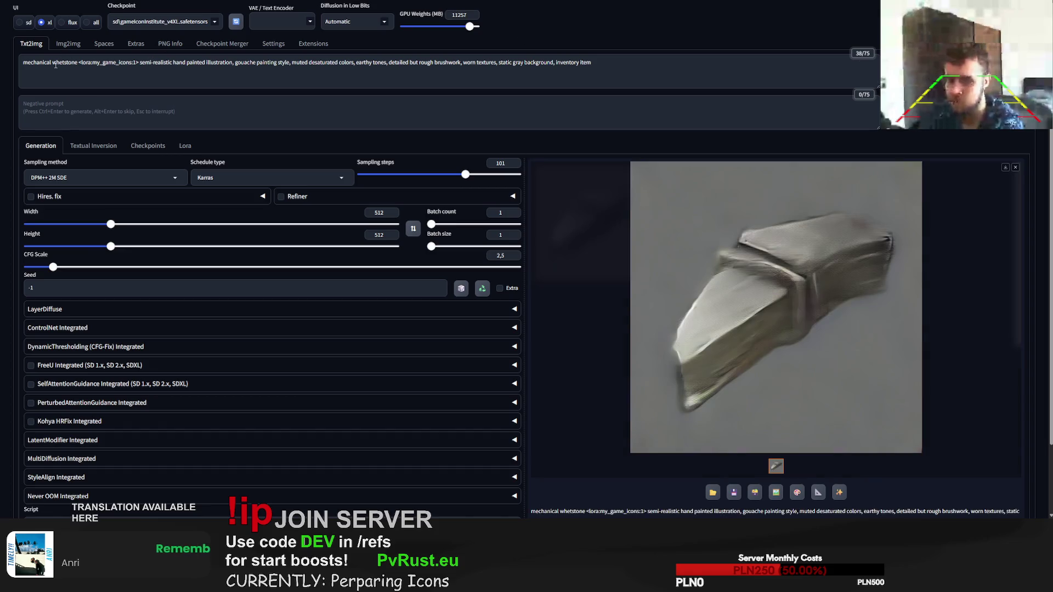
Step: Swap 'mechanical' for 'hitech' and generate a hi-tech whetstone icon
{"action": "left_click_drag", "start_coordinate": [52, 64], "coordinate": [14, 67]}
{"action": "type", "text": "hitech"}
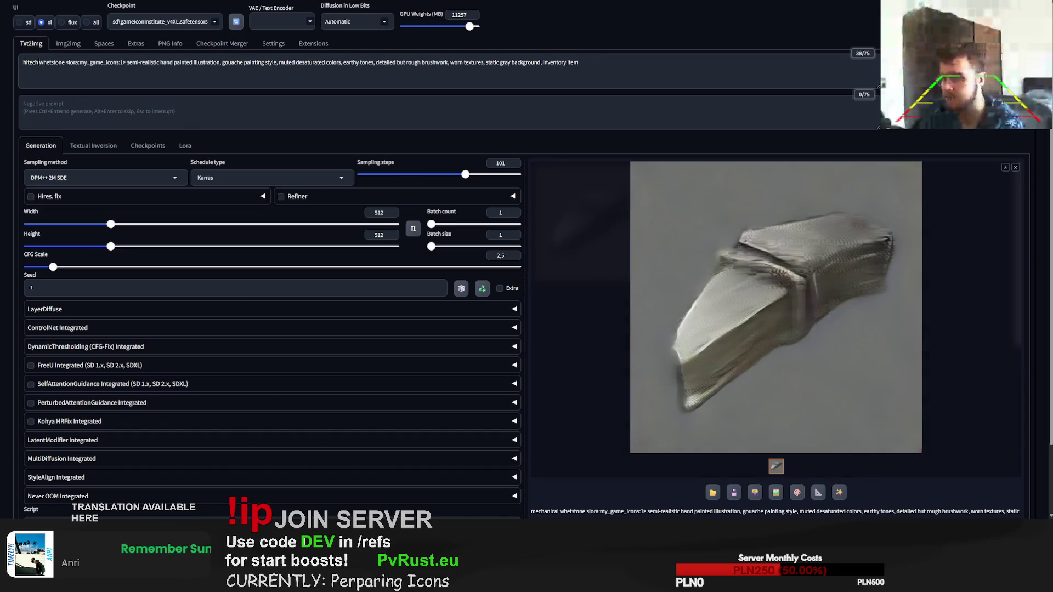
{"action": "key", "text": "ctrl+Return"}
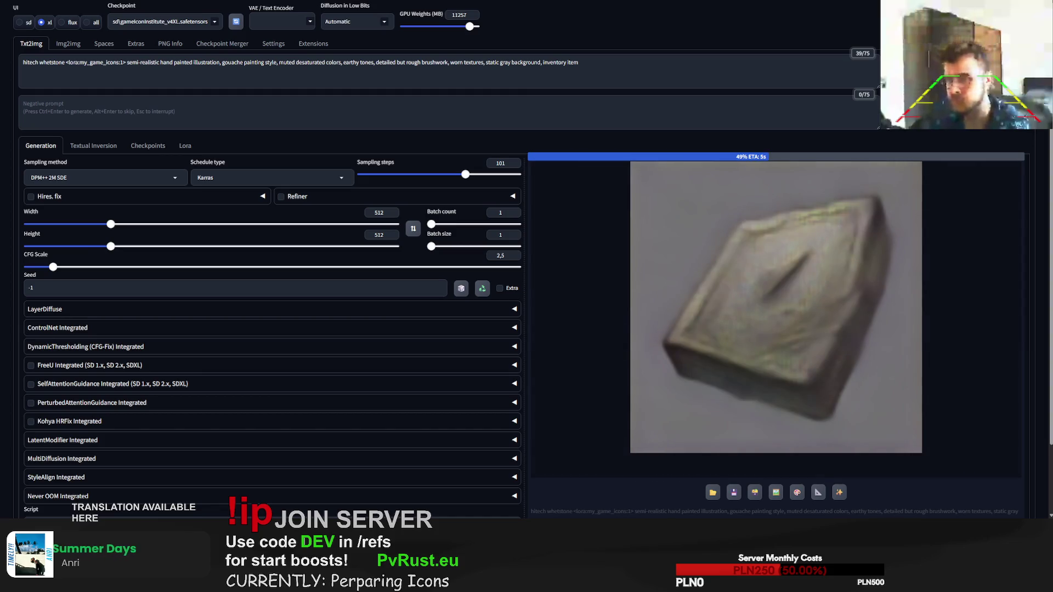
{"action": "left_click", "coordinate": [44, 62]}
Step: Reword the subject to 'whetstone, mechanical, robotic' and generate two icons from it
{"action": "key", "text": "BackSpace"}
{"action": "key", "text": "BackSpace"}
{"action": "key", "text": "BackSpace"}
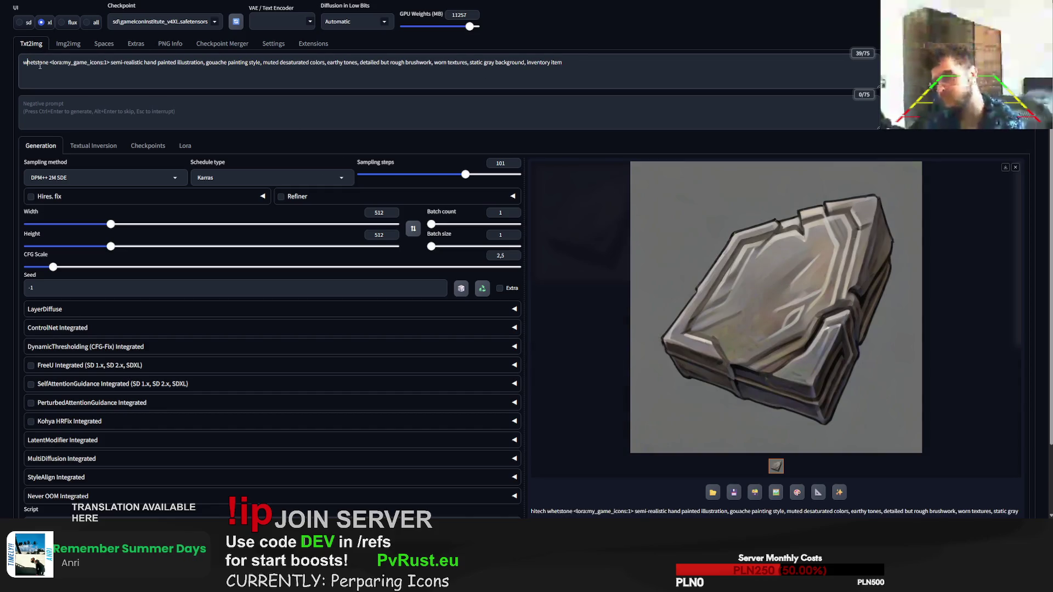
{"action": "type", "text": ", mecha"}
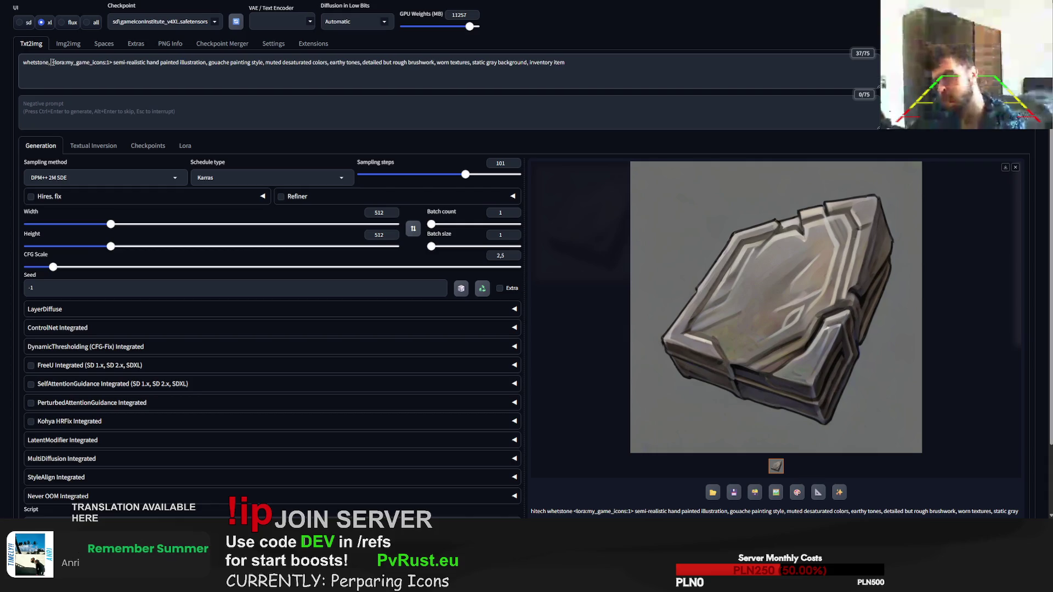
{"action": "type", "text": "nical, robo"}
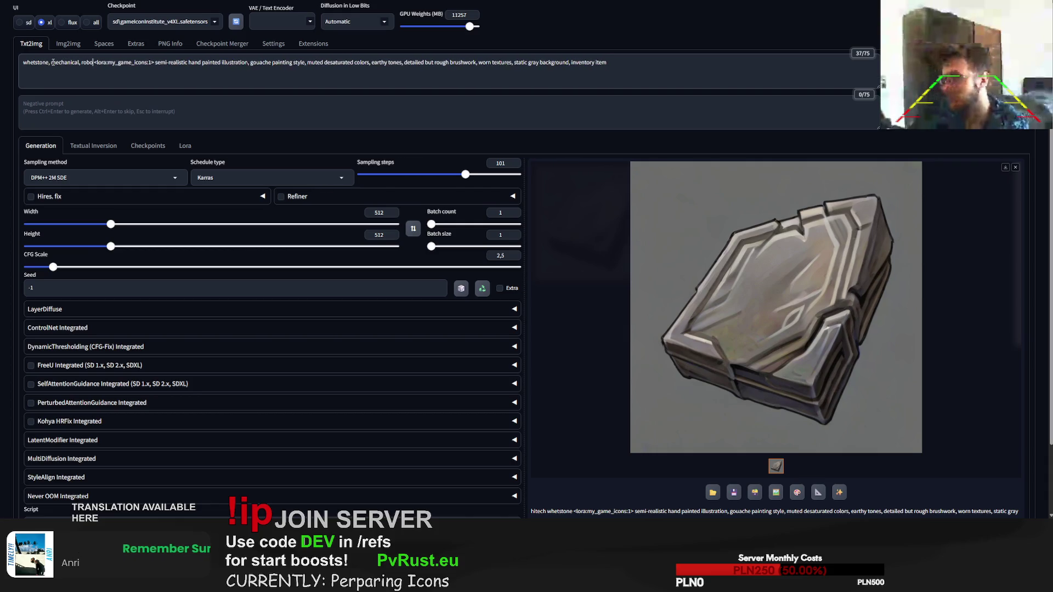
{"action": "type", "text": "tic"}
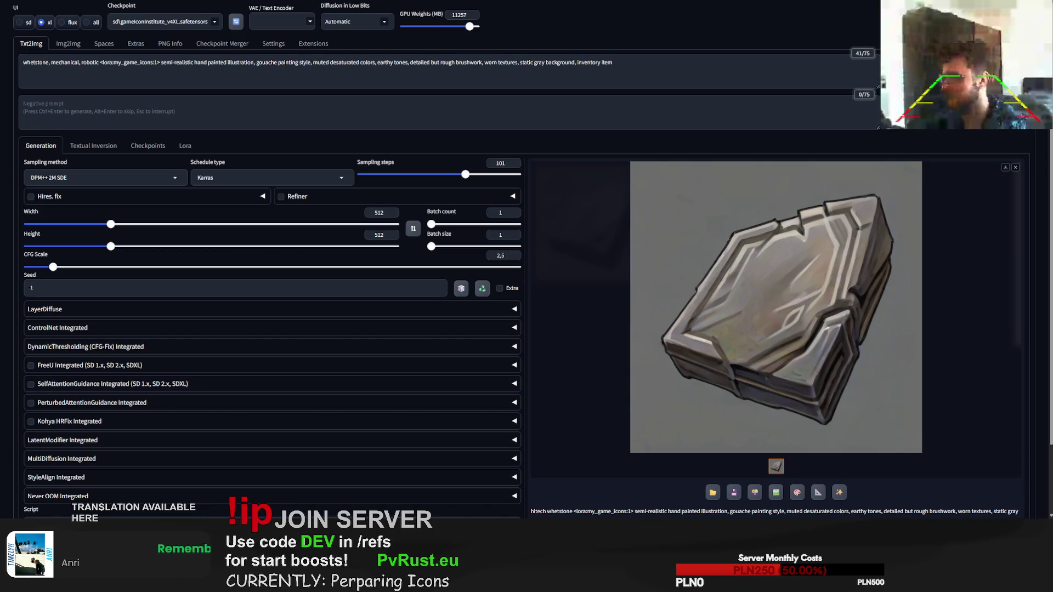
{"action": "key", "text": "ctrl+Return"}
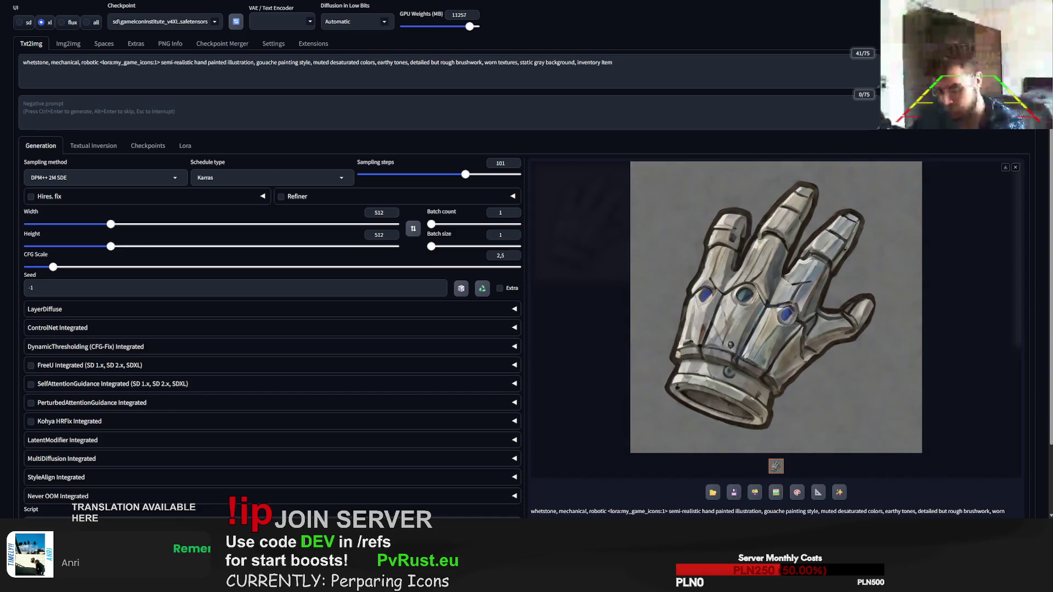
{"action": "key", "text": "ctrl+Return"}
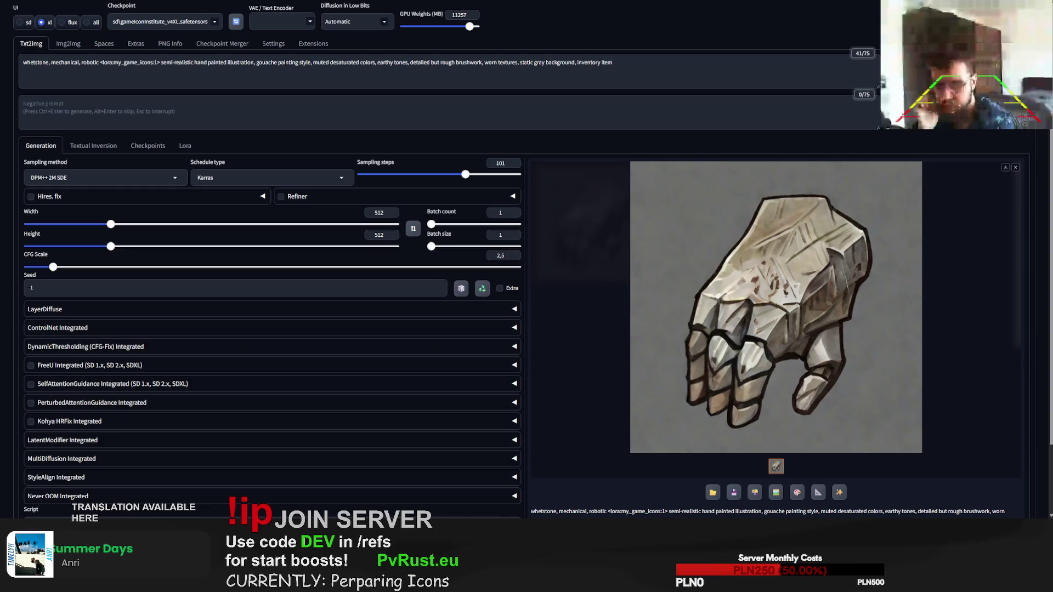
Step: Replace the whetstone subject with 'fishing belt' and generate three belt icons
{"action": "left_click", "coordinate": [98, 63]}
{"action": "key", "text": "shift+Home"}
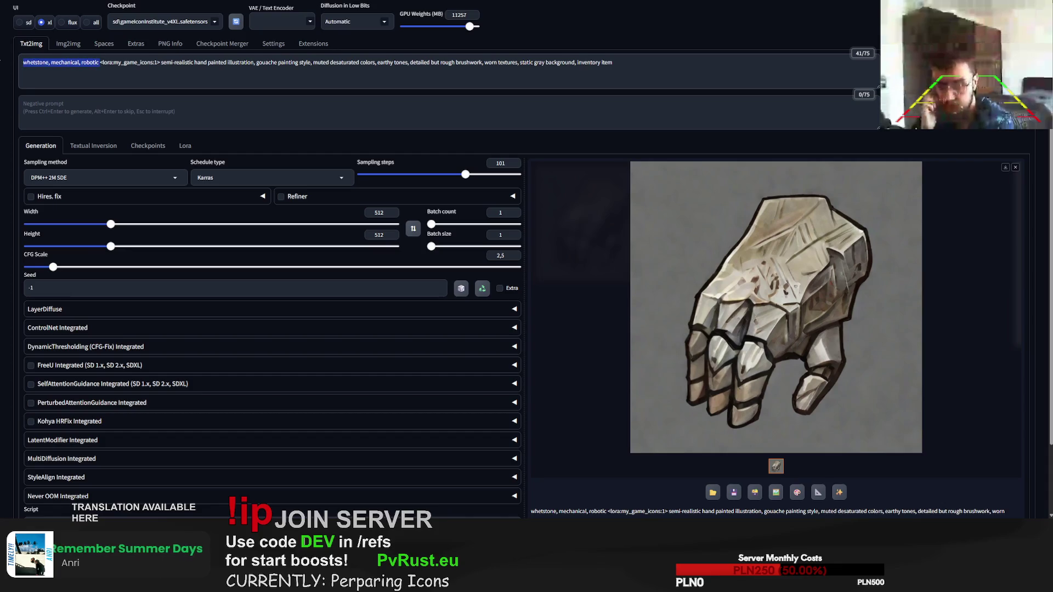
{"action": "type", "text": "fishing belt"}
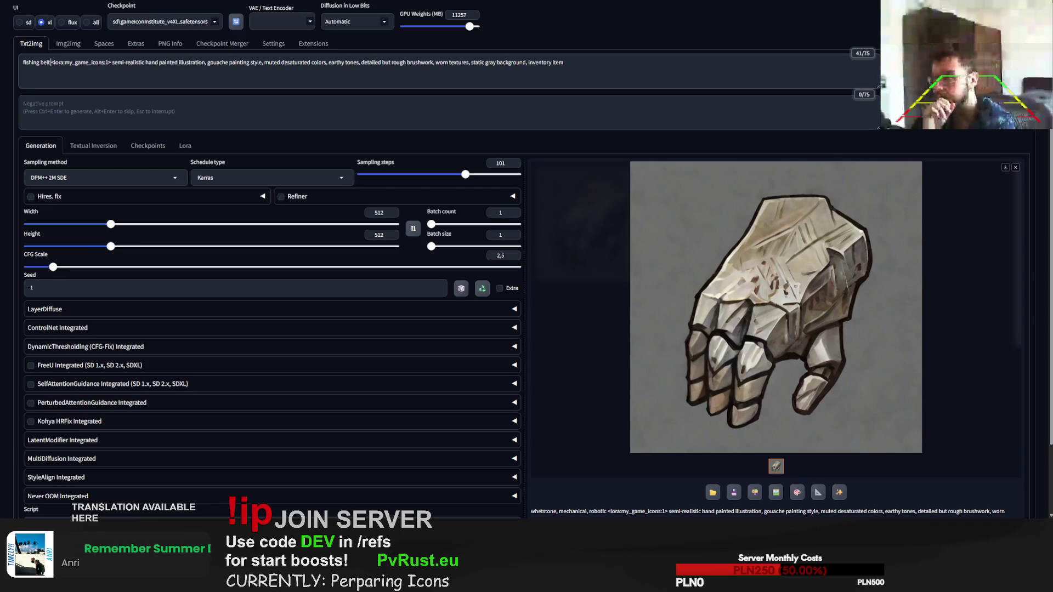
{"action": "key", "text": "ctrl+Return"}
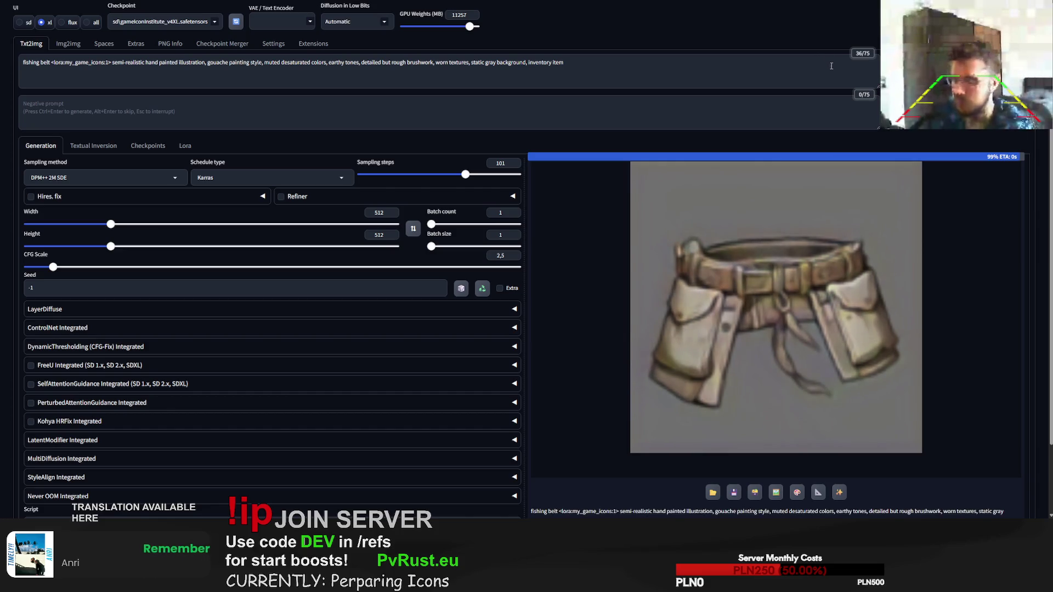
{"action": "key", "text": "ctrl+Return"}
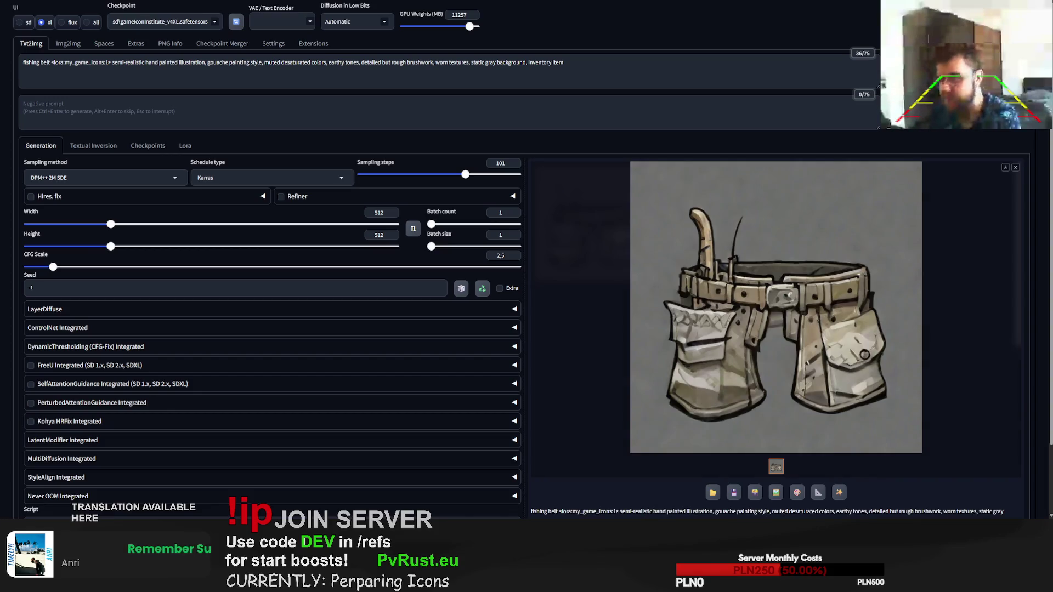
{"action": "key", "text": "ctrl+Return"}
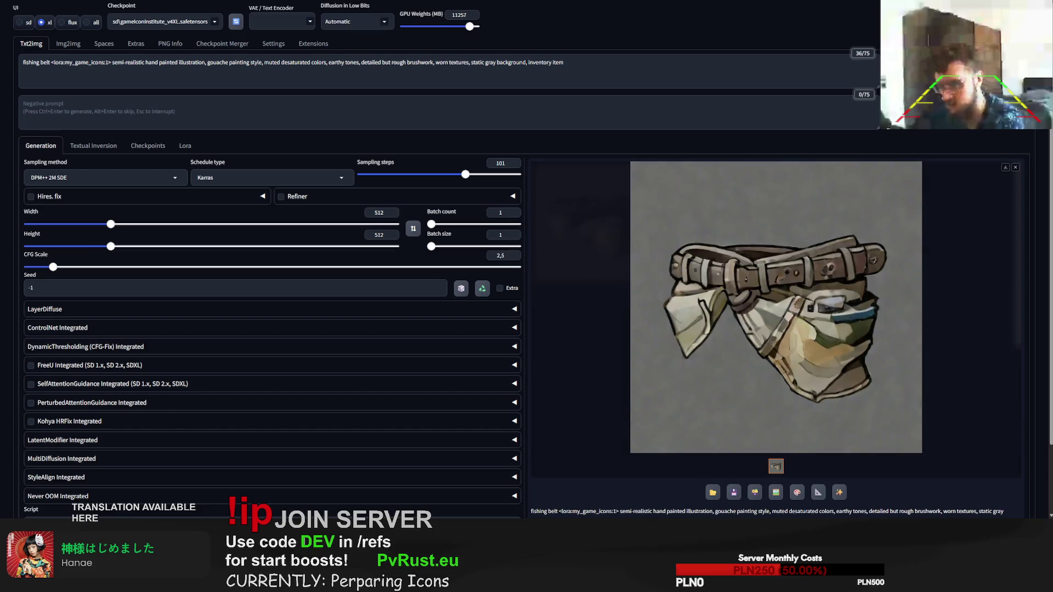
Step: Generate three more fishing belt variations, ending on a pale canvas belt with pouches
{"action": "key", "text": "ctrl+Return"}
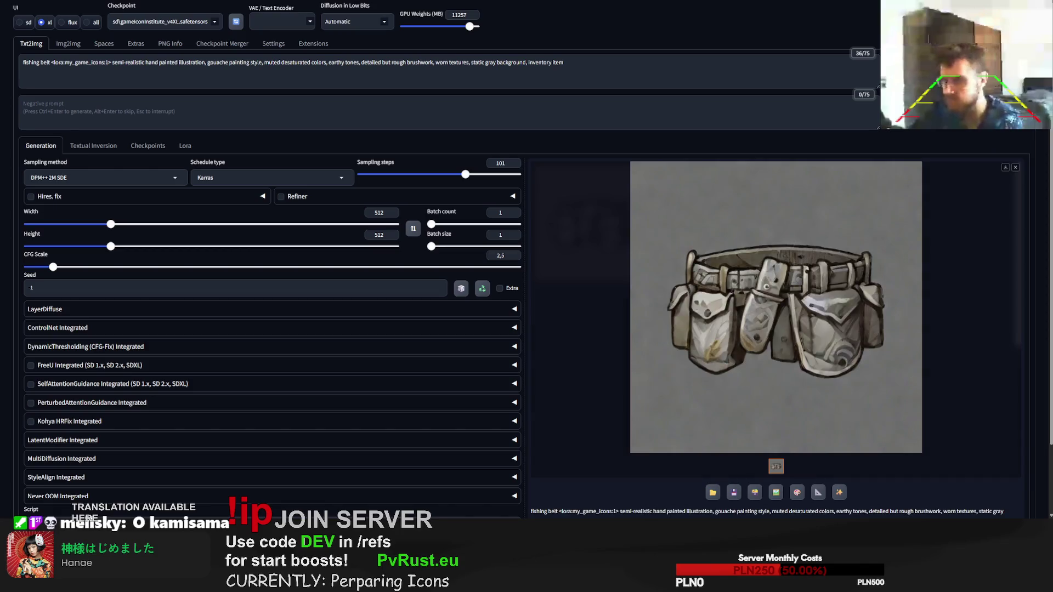
{"action": "key", "text": "ctrl+Return"}
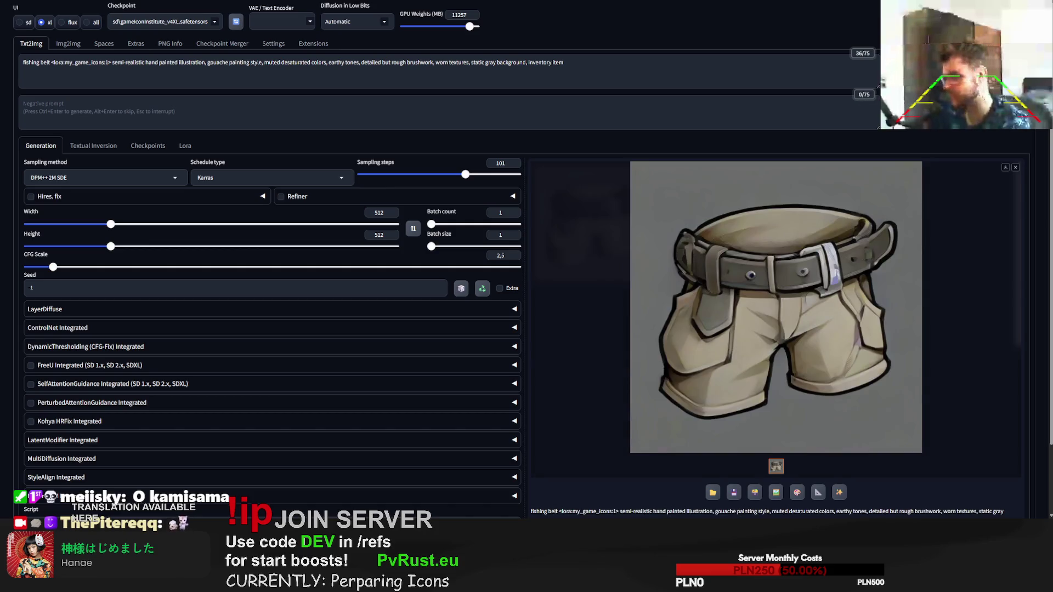
{"action": "key", "text": "ctrl+Return"}
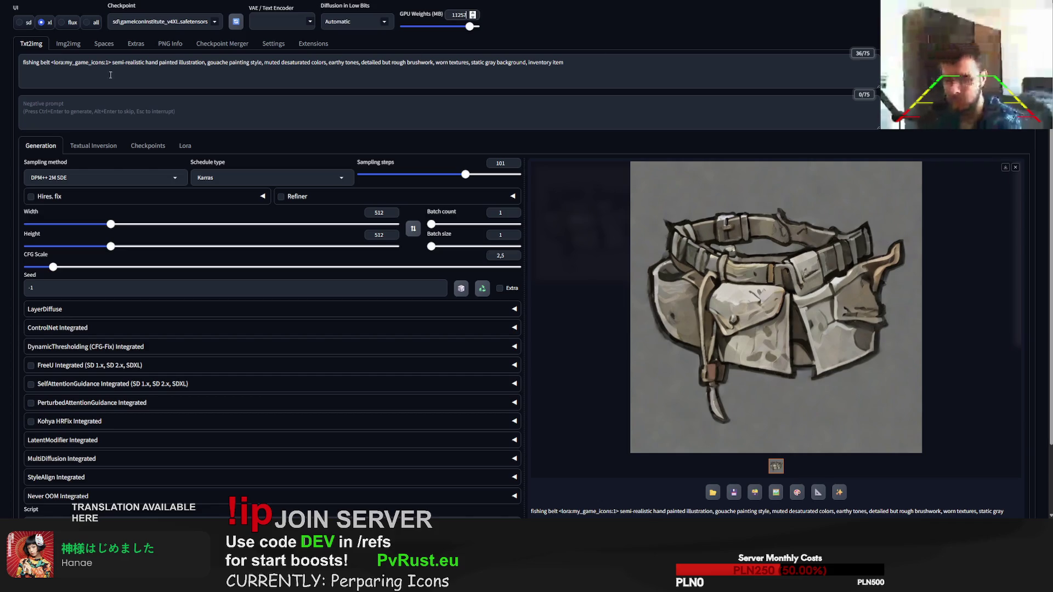
{"action": "left_click_drag", "start_coordinate": [51, 63], "coordinate": [23, 62]}
{"action": "type", "text": "gar"}
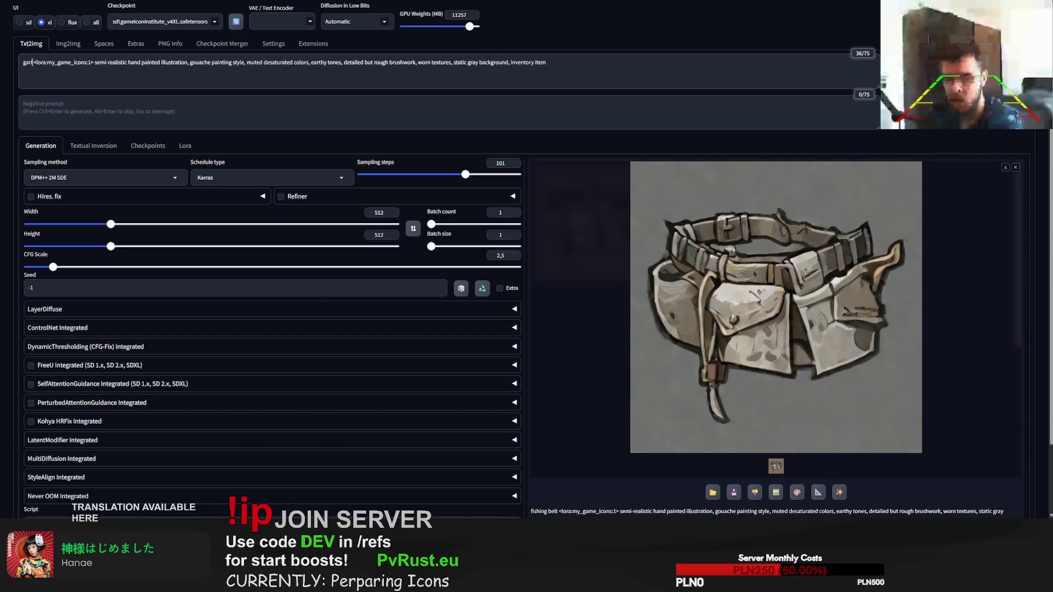
{"action": "type", "text": "lic necklace"}
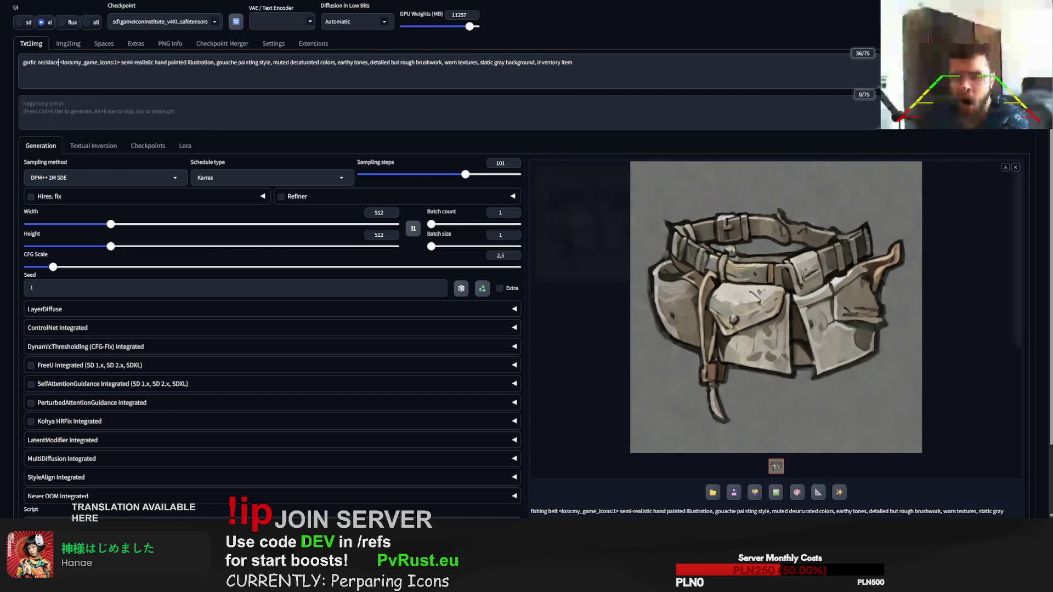
Step: Generate two garlic necklace icons from the retyped 'garlic necklace' subject
{"action": "key", "text": "ctrl+Return"}
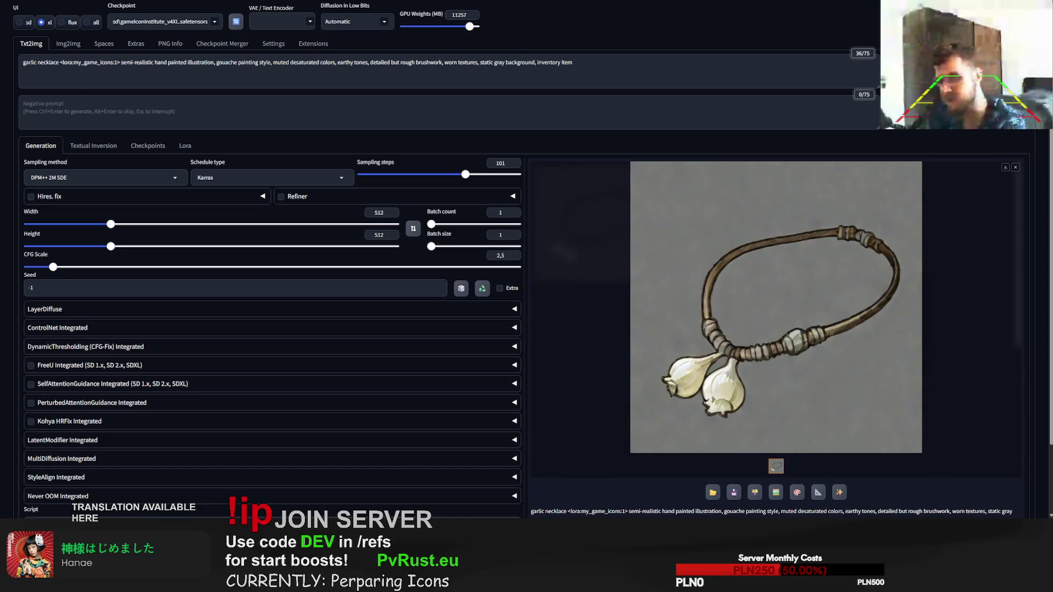
{"action": "key", "text": "ctrl+Return"}
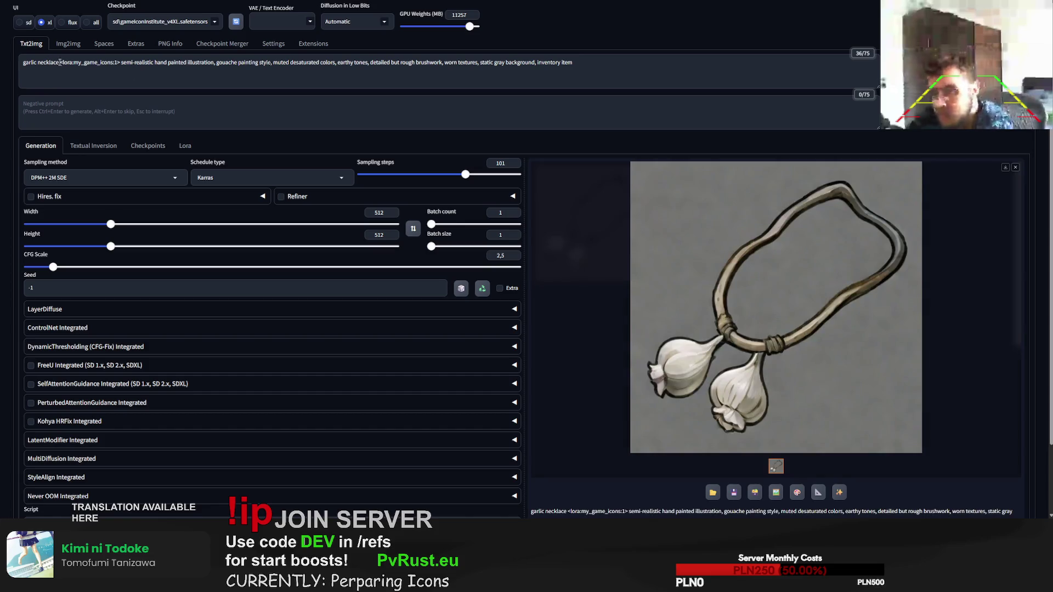
Step: Reword the subject to 'necklace made of garlic', generate it and view the result full size
{"action": "left_click_drag", "start_coordinate": [59, 62], "coordinate": [24, 62]}
{"action": "type", "text": "necklace made"}
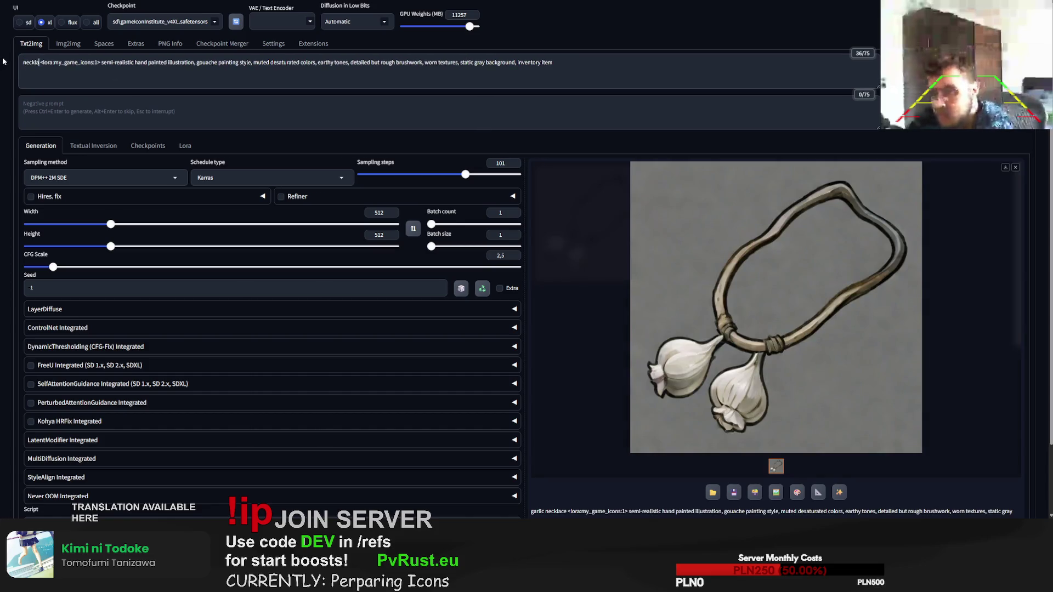
{"action": "type", "text": " of garlic"}
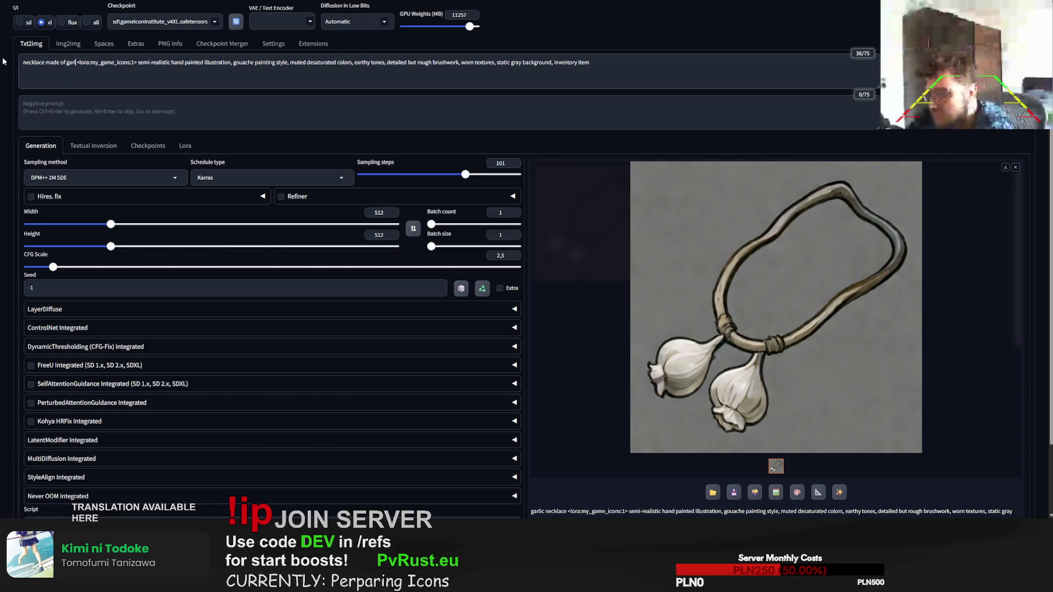
{"action": "key", "text": "ctrl+Return"}
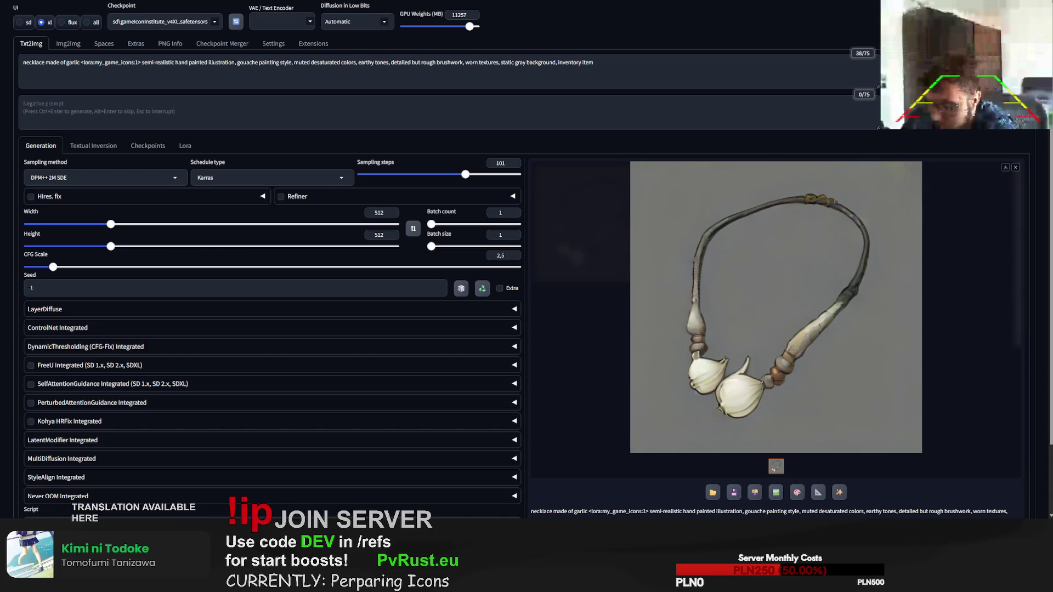
{"action": "left_click", "coordinate": [776, 306]}
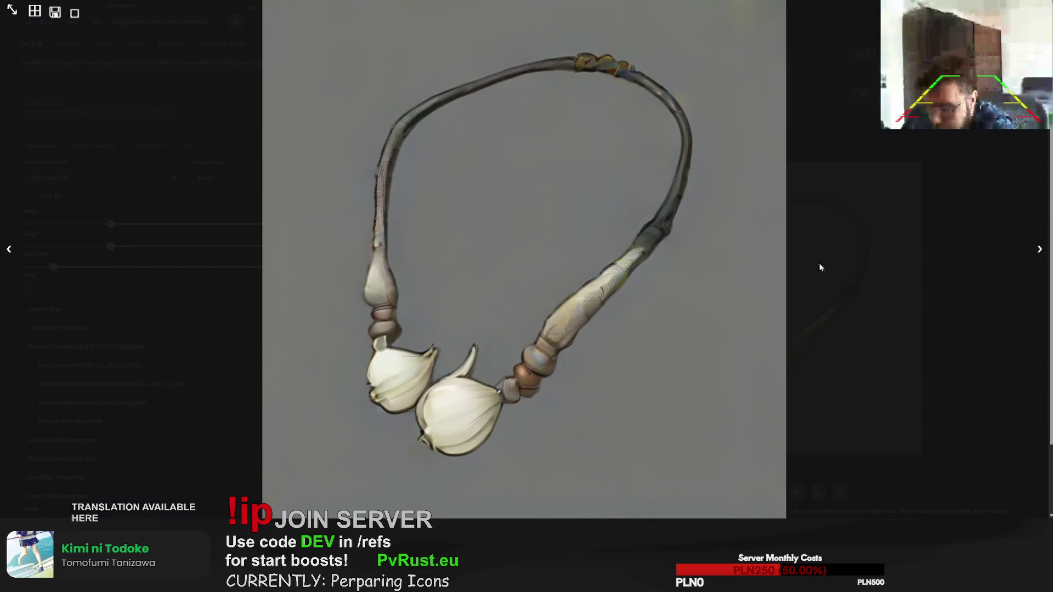
{"action": "left_click", "coordinate": [820, 267]}
{"action": "left_click_drag", "start_coordinate": [80, 64], "coordinate": [23, 63]}
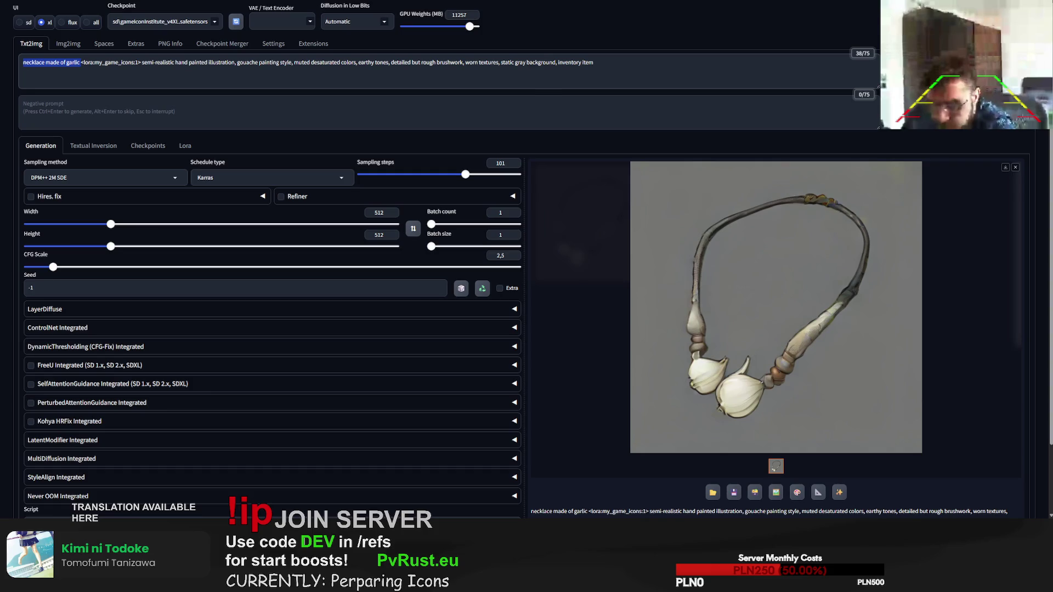
{"action": "type", "text": "gunpowder sack"}
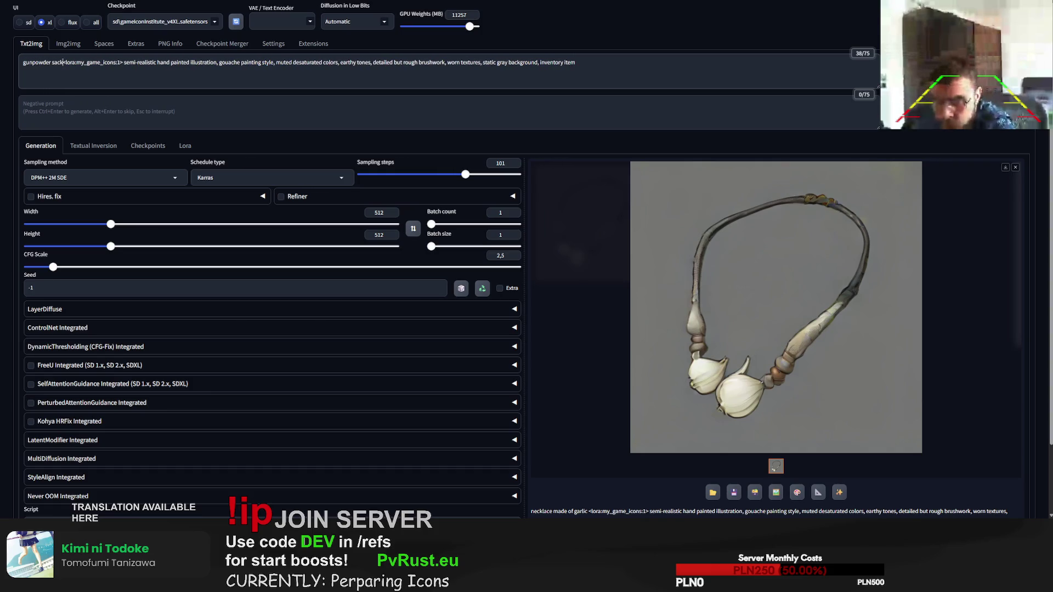
Step: Generate two 'gunpowder sack' icons, the latest a tied beige cloth sack
{"action": "key", "text": "ctrl+Return"}
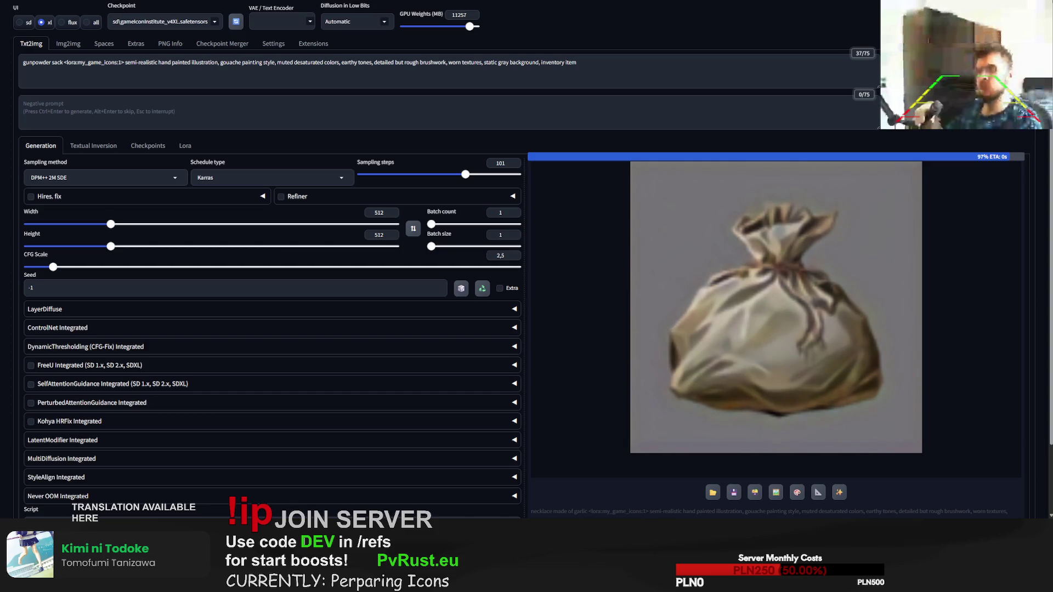
{"action": "key", "text": "ctrl+Return"}
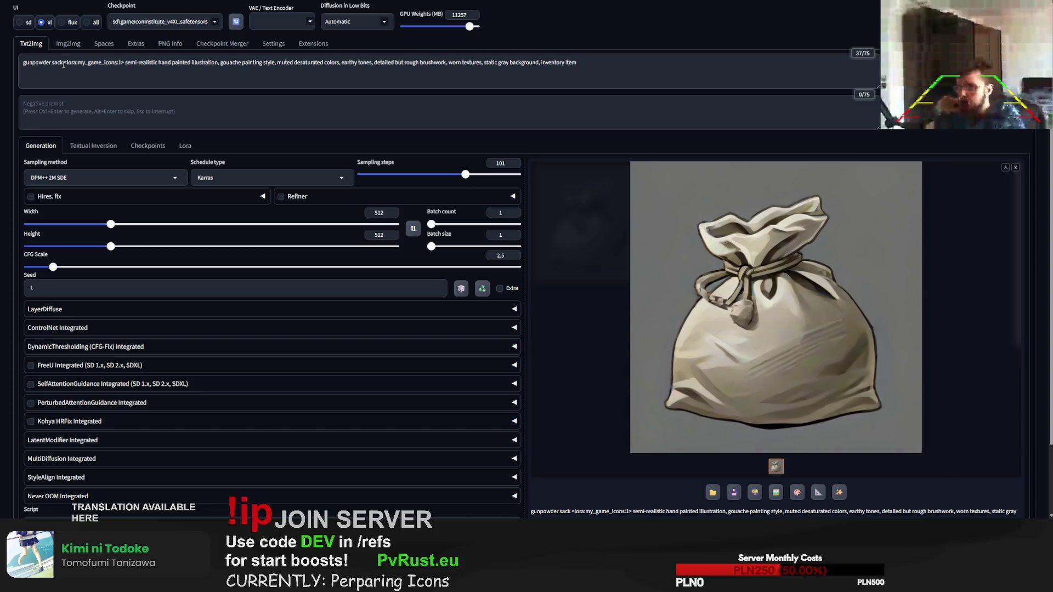
{"action": "type", "text": ", gunpowder p"}
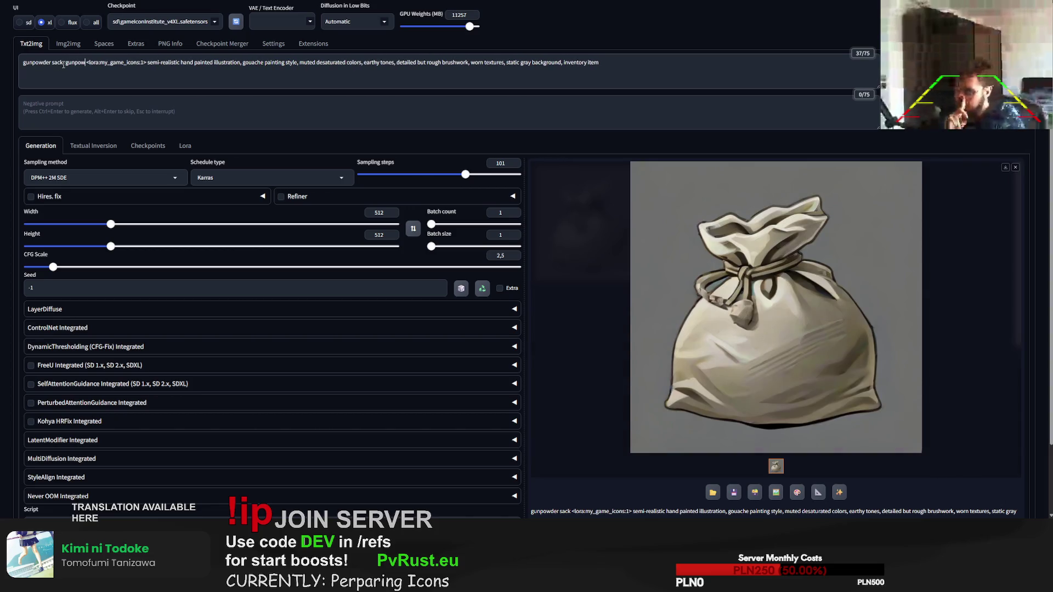
{"action": "type", "text": "ile"}
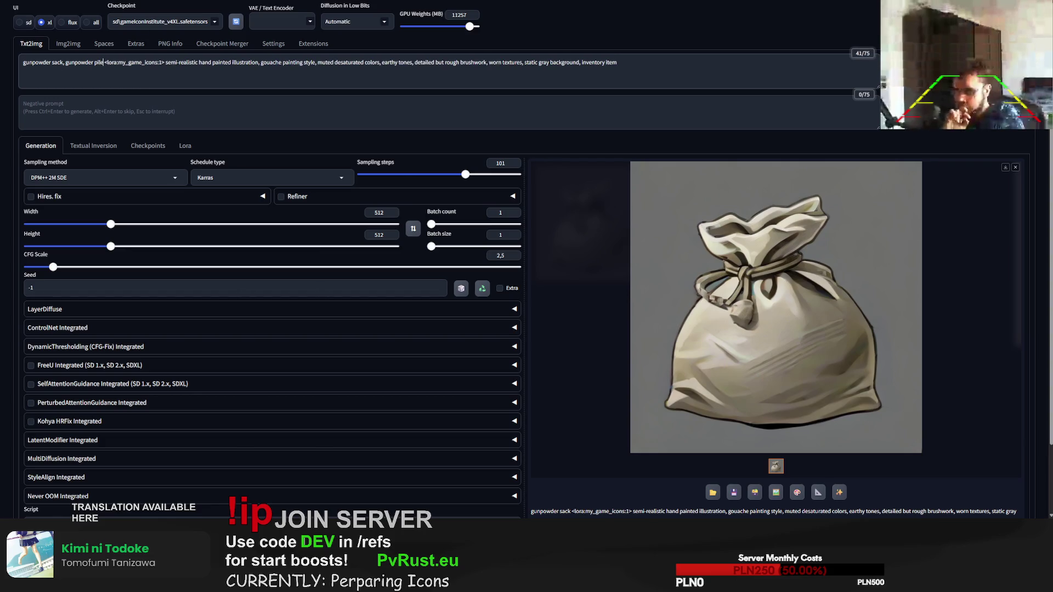
Step: Generate two icons with ', gunpowder pile' added, then retype the subject as 'gunpowder bag'
{"action": "key", "text": "ctrl+Return"}
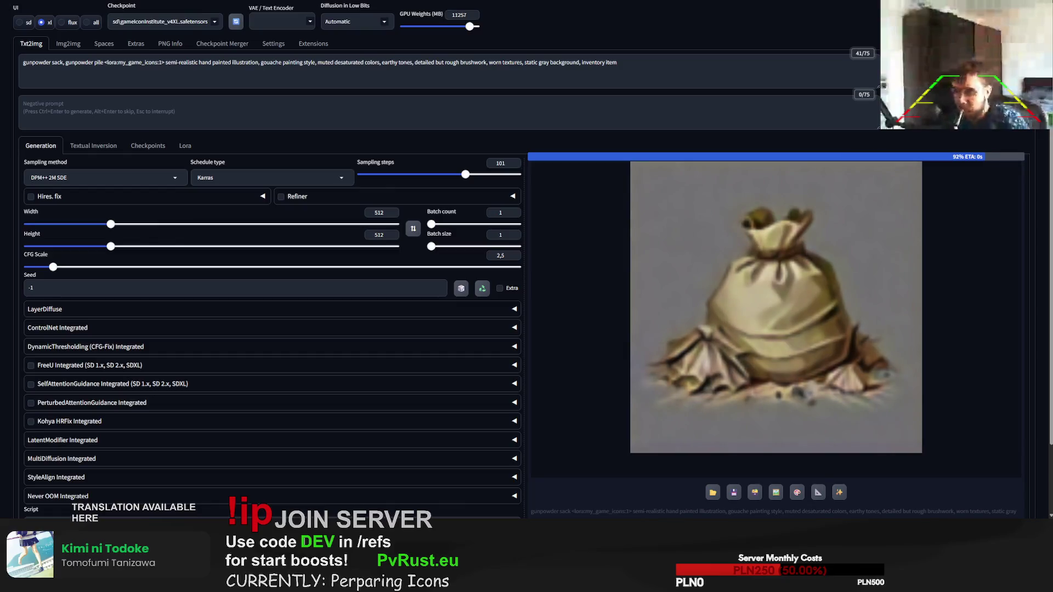
{"action": "key", "text": "ctrl+Return"}
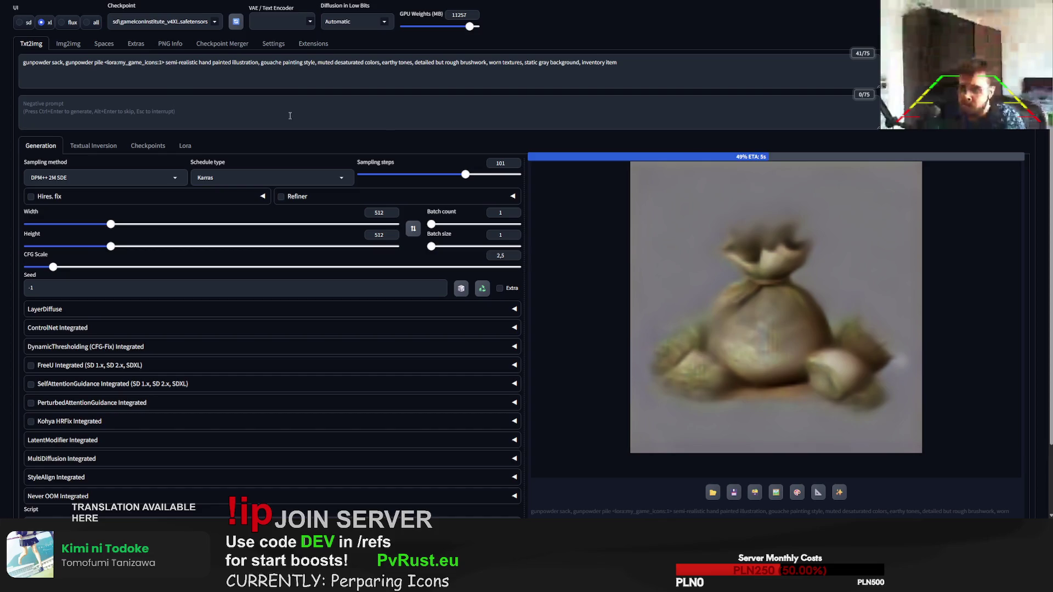
{"action": "left_click_drag", "start_coordinate": [104, 62], "coordinate": [53, 63]}
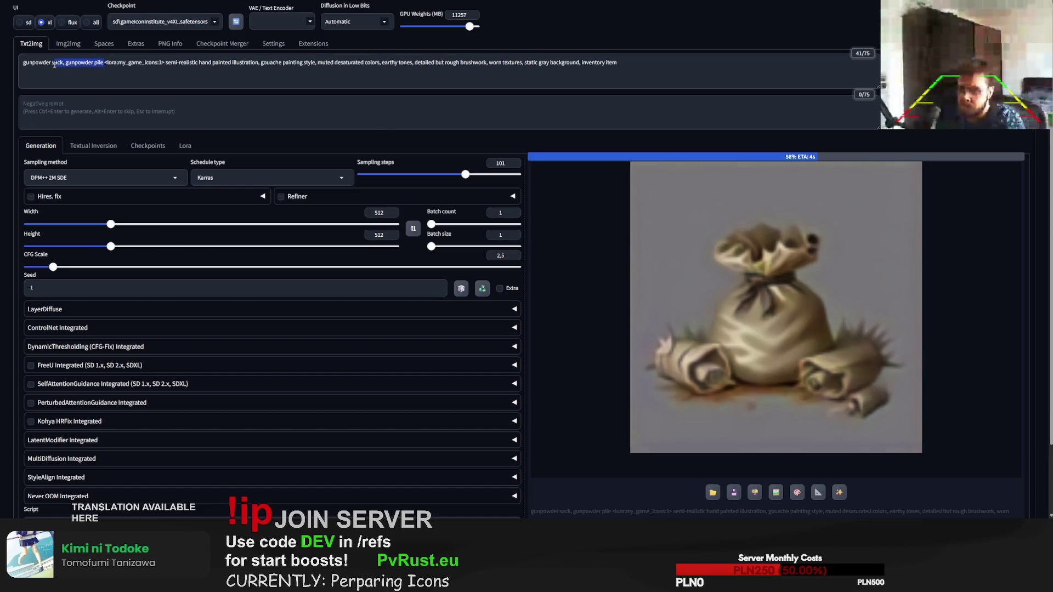
{"action": "type", "text": "ba"}
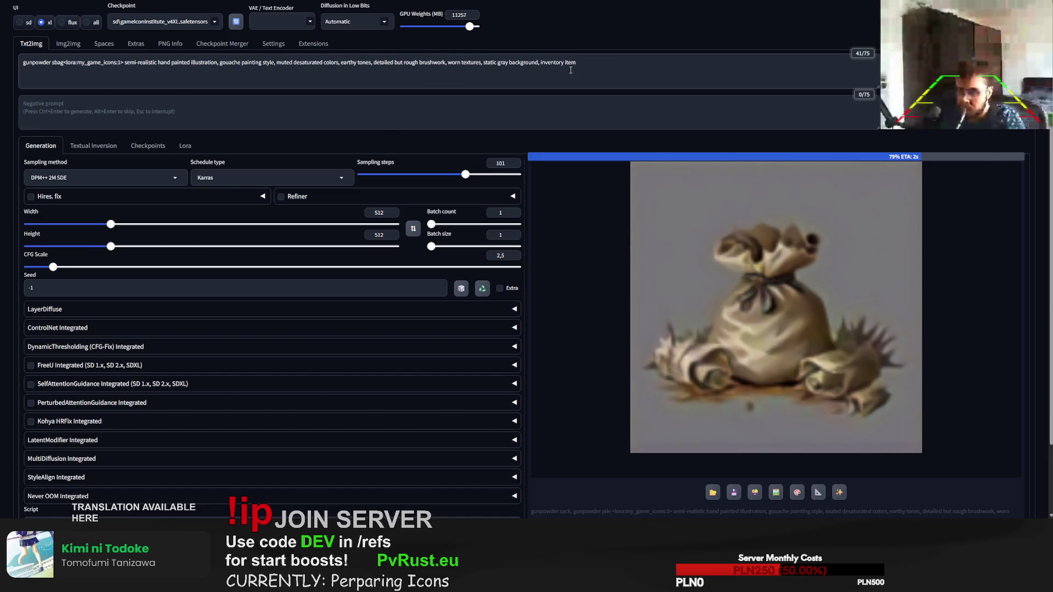
{"action": "key", "text": "BackSpace"}
{"action": "key", "text": "BackSpace"}
{"action": "key", "text": "BackSpace"}
{"action": "type", "text": "bag"}
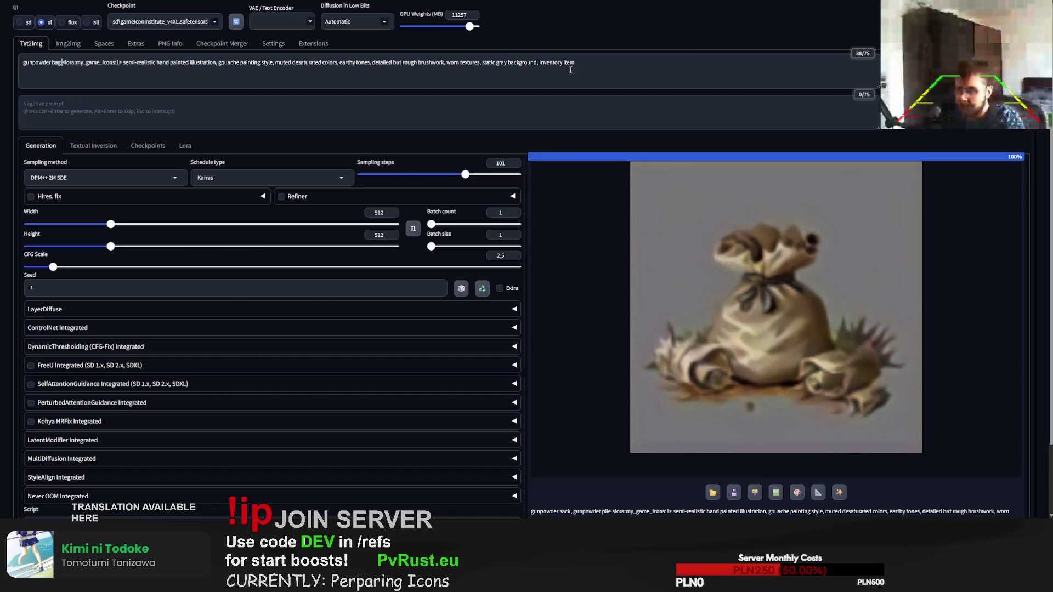
Step: Generate a gunpowder bag icon, then prefix the subject with 'opened ' and generate again
{"action": "key", "text": "ctrl+Return"}
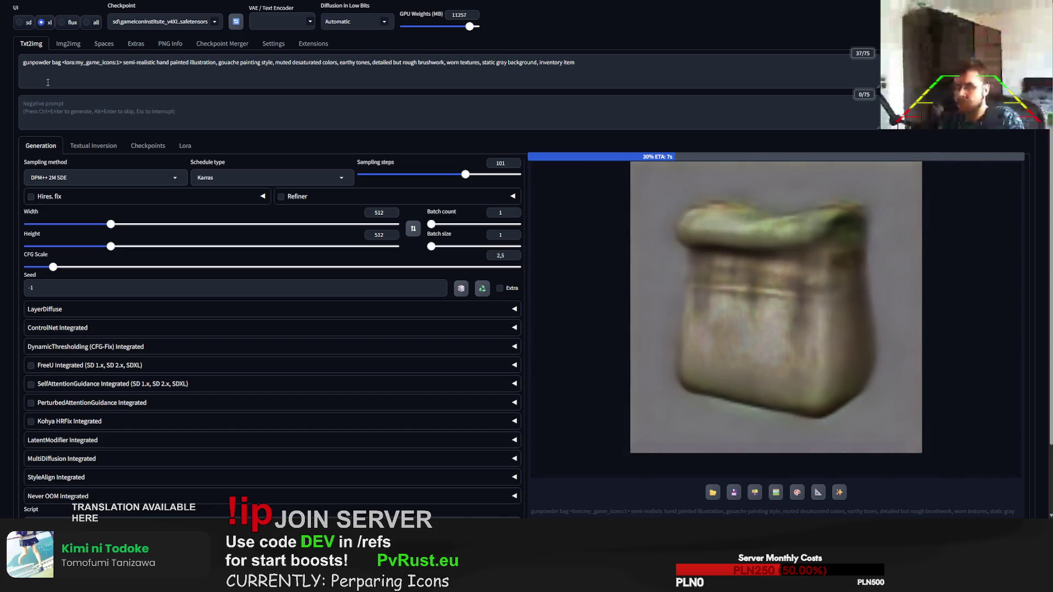
{"action": "left_click", "coordinate": [22, 62]}
{"action": "type", "text": "open "}
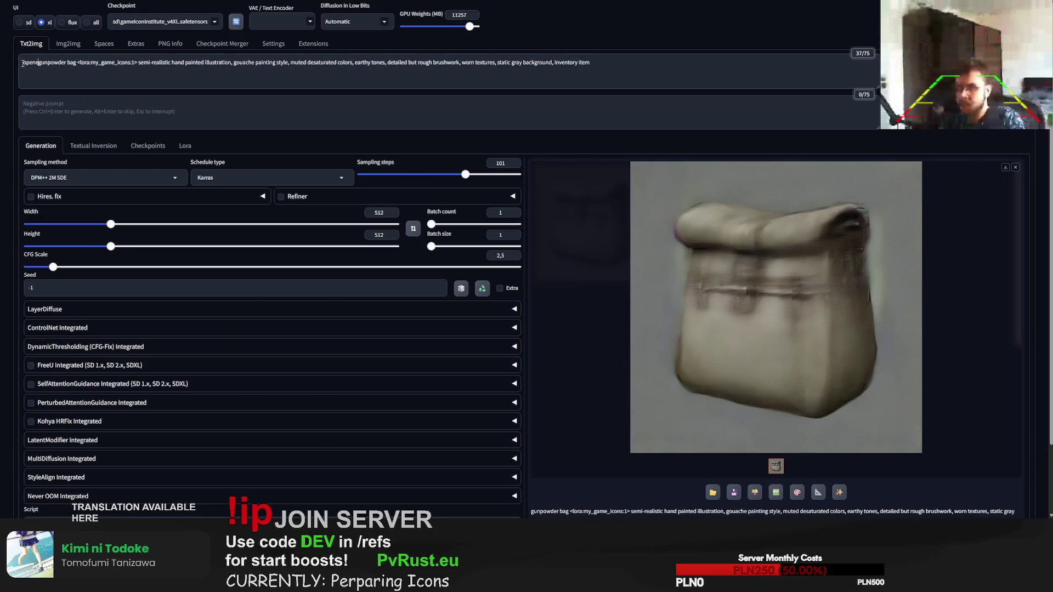
{"action": "type", "text": "d"}
{"action": "key", "text": "ctrl+Return"}
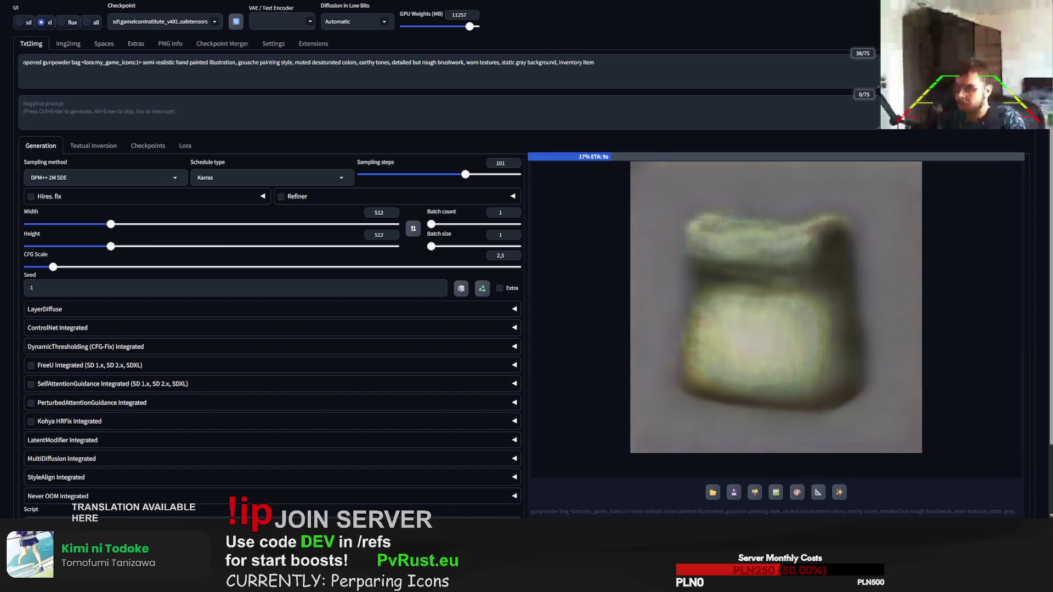
Step: Skip unfinished renders and regenerate the opened gunpowder bag several times
{"action": "key", "text": "Escape"}
{"action": "key", "text": "ctrl+Return"}
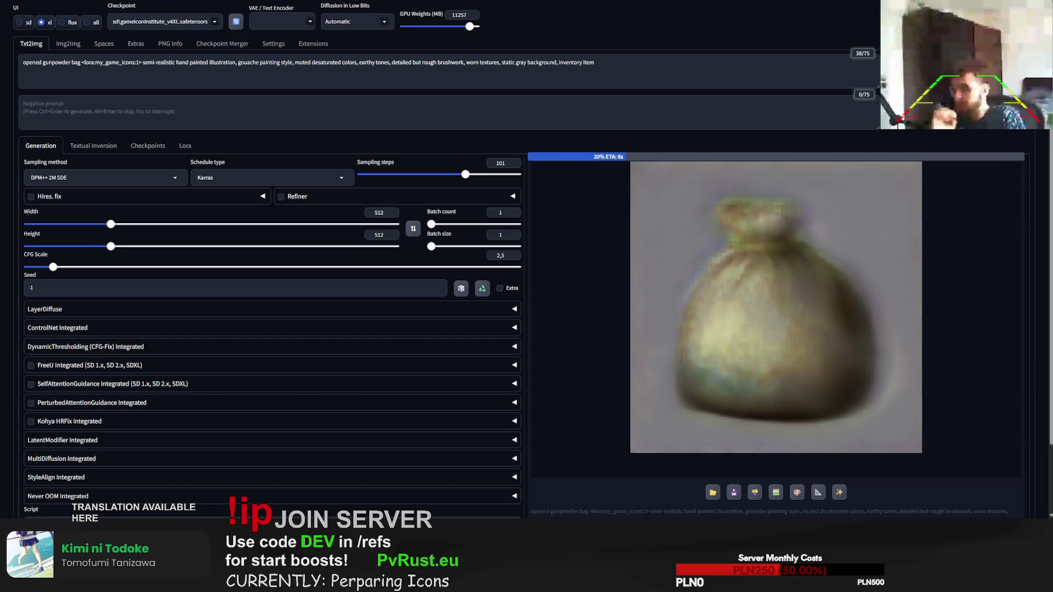
{"action": "key", "text": "Escape"}
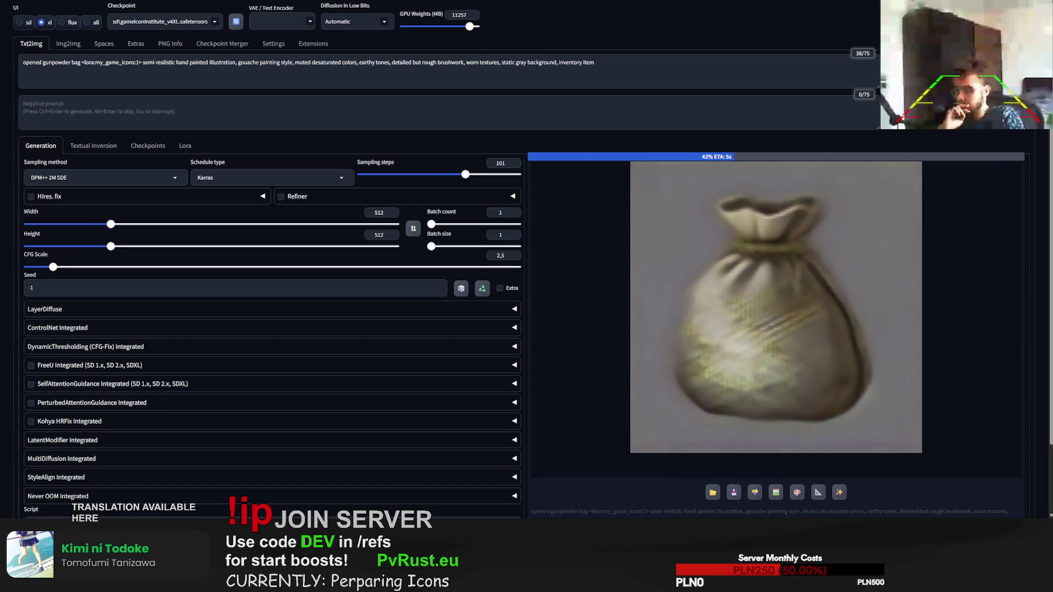
{"action": "key", "text": "ctrl+Return"}
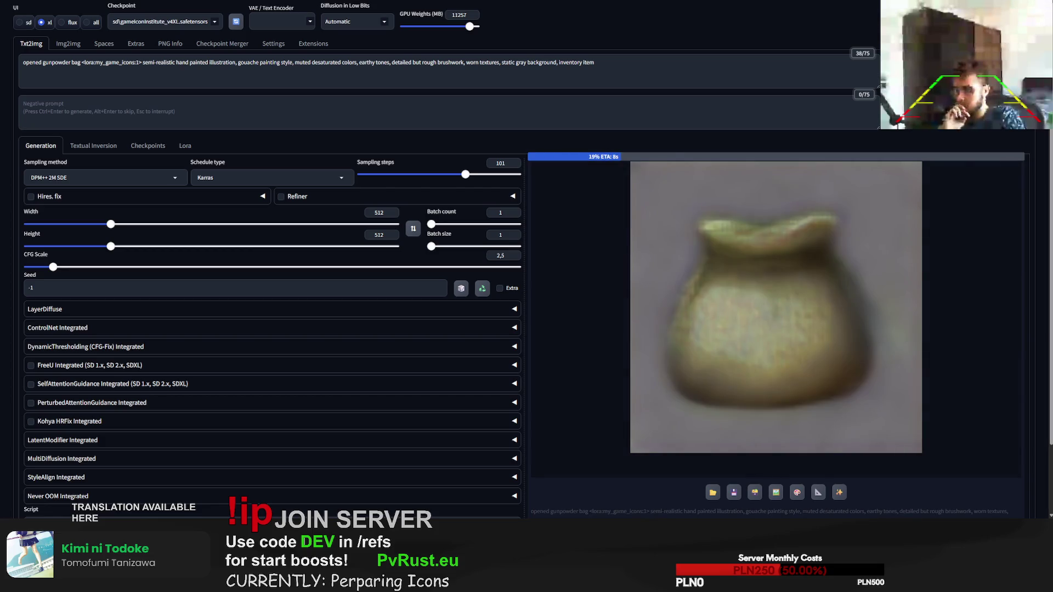
{"action": "key", "text": "Escape"}
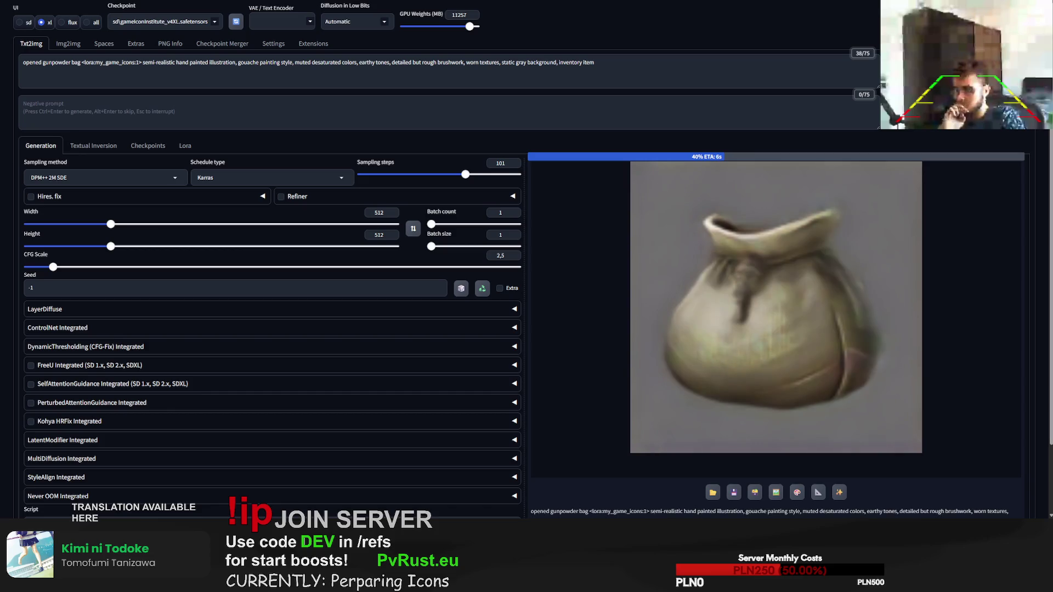
{"action": "key", "text": "ctrl+Return"}
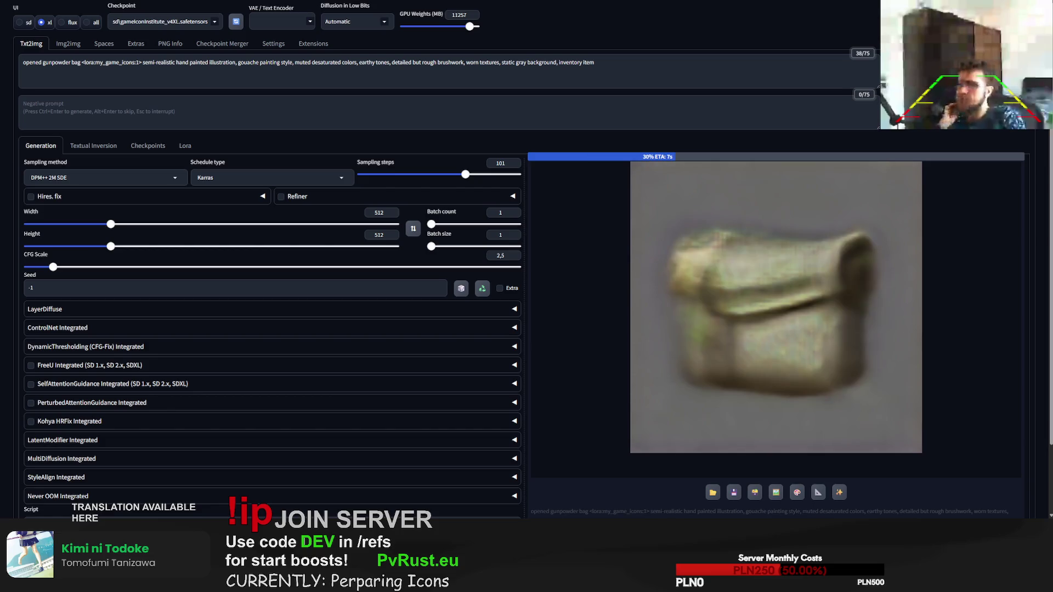
{"action": "key", "text": "Escape"}
{"action": "key", "text": "ctrl+Return"}
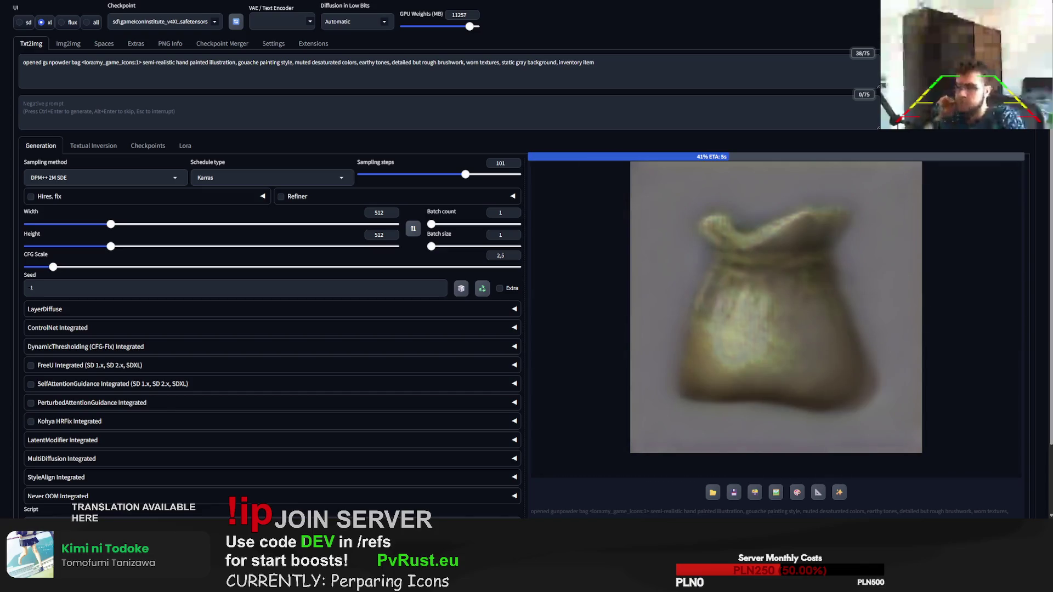
Step: Delete 'gunpowder bag' from the prompt and select the whole prompt text for rewriting
{"action": "left_click_drag", "start_coordinate": [80, 66], "coordinate": [42, 69]}
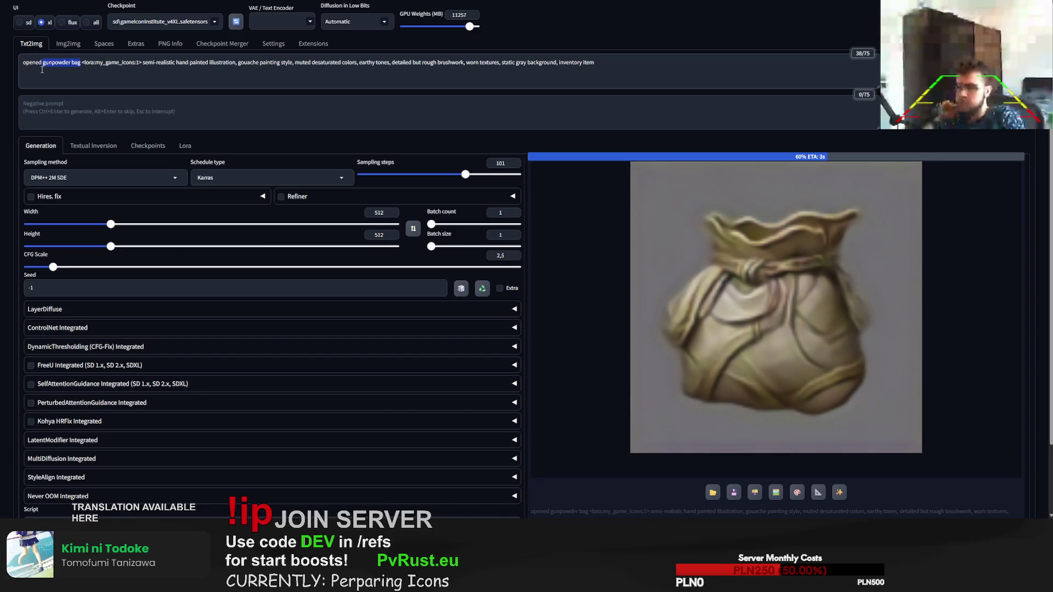
{"action": "key", "text": "BackSpace"}
{"action": "type", "text": "sac"}
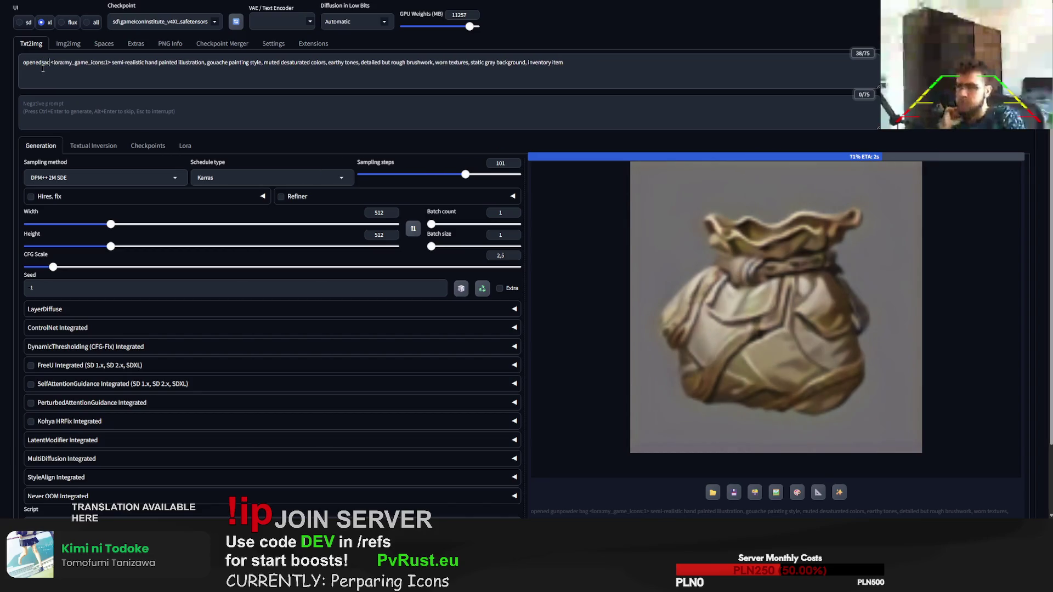
{"action": "type", "text": "ga"}
{"action": "key", "text": "ctrl+a"}
{"action": "type", "text": "g"}
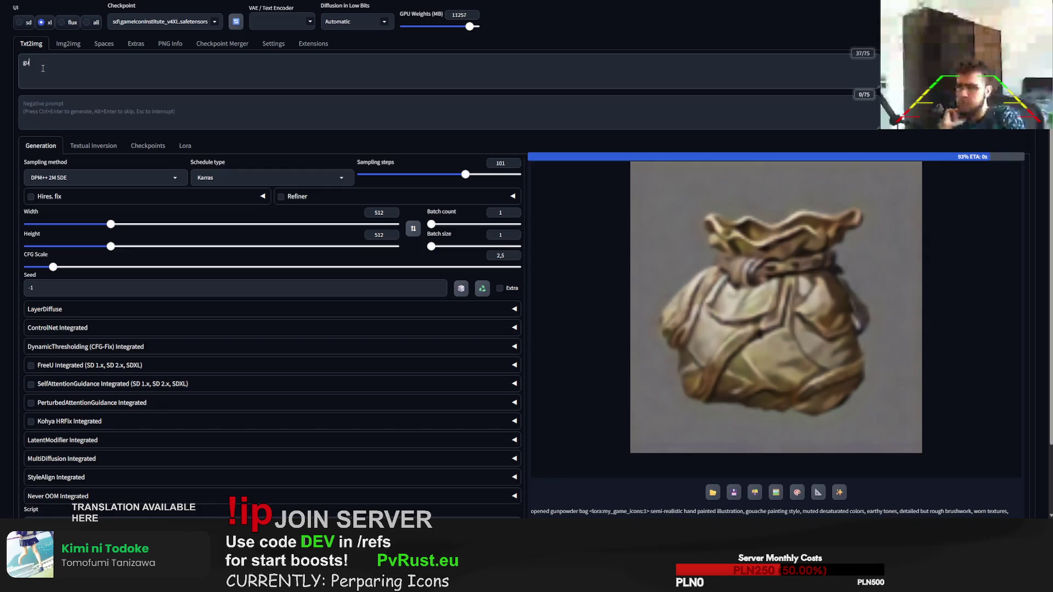
{"action": "type", "text": "u"}
Step: Undo to recover the prompt, make its subject 'gunpowder sack', generate and enlarge the sack icon
{"action": "key", "text": "ctrl+z"}
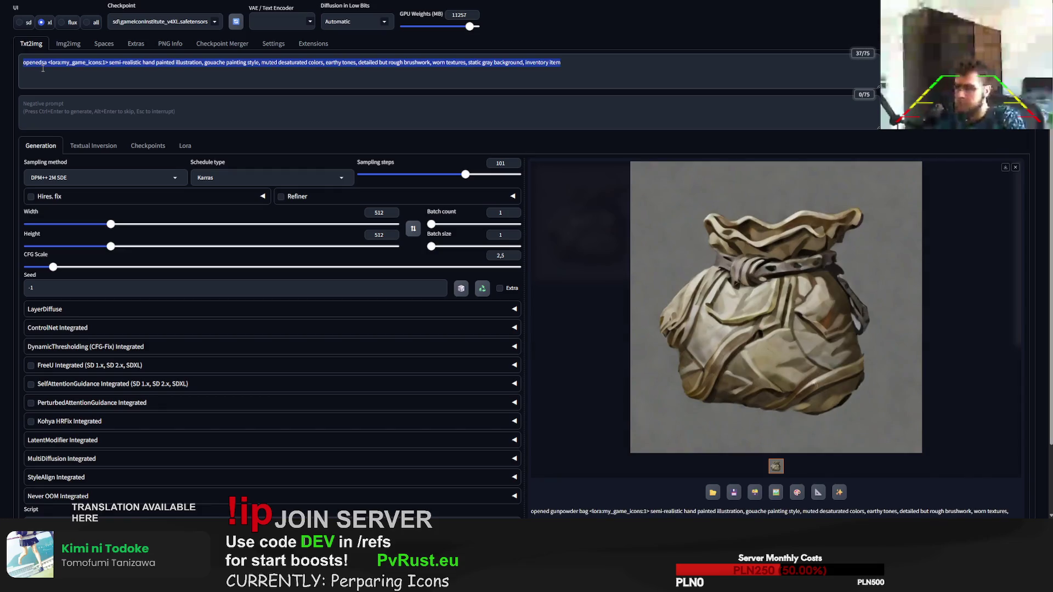
{"action": "key", "text": "BackSpace"}
{"action": "type", "text": "gu"}
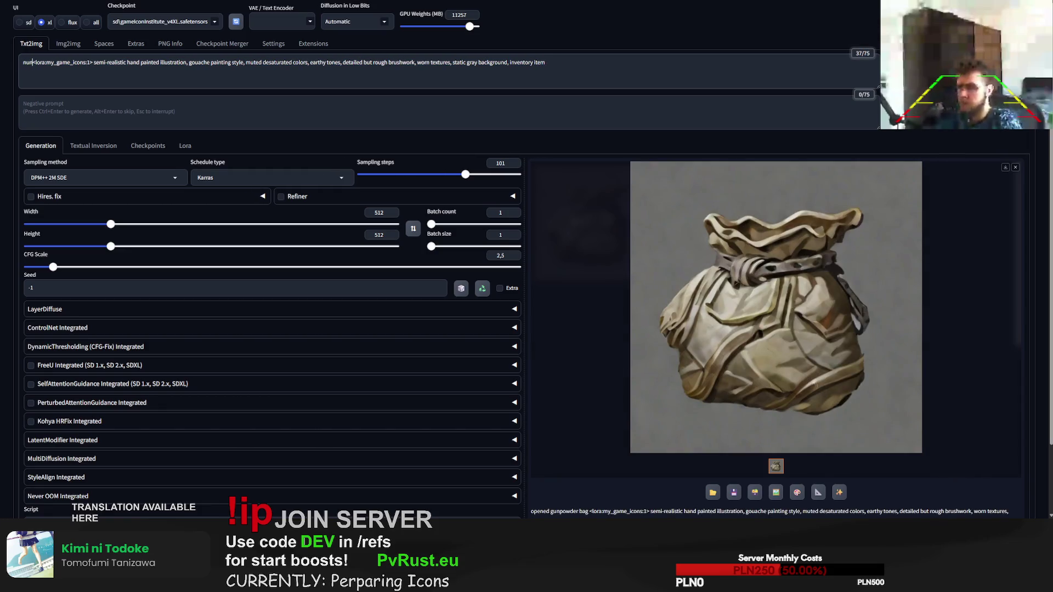
{"action": "type", "text": "npowder s"}
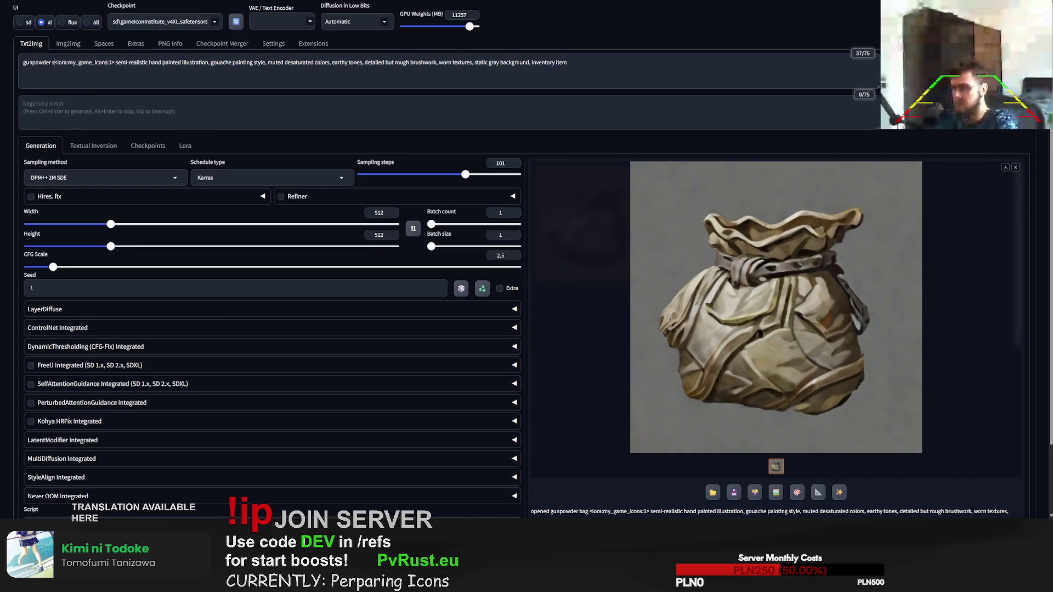
{"action": "type", "text": "ack"}
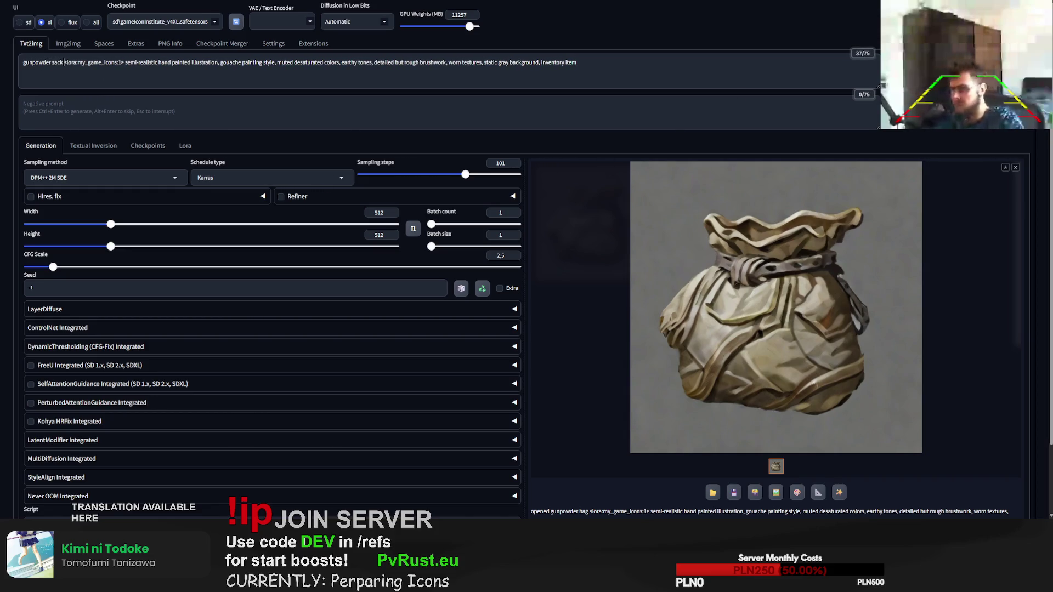
{"action": "key", "text": "ctrl+Return"}
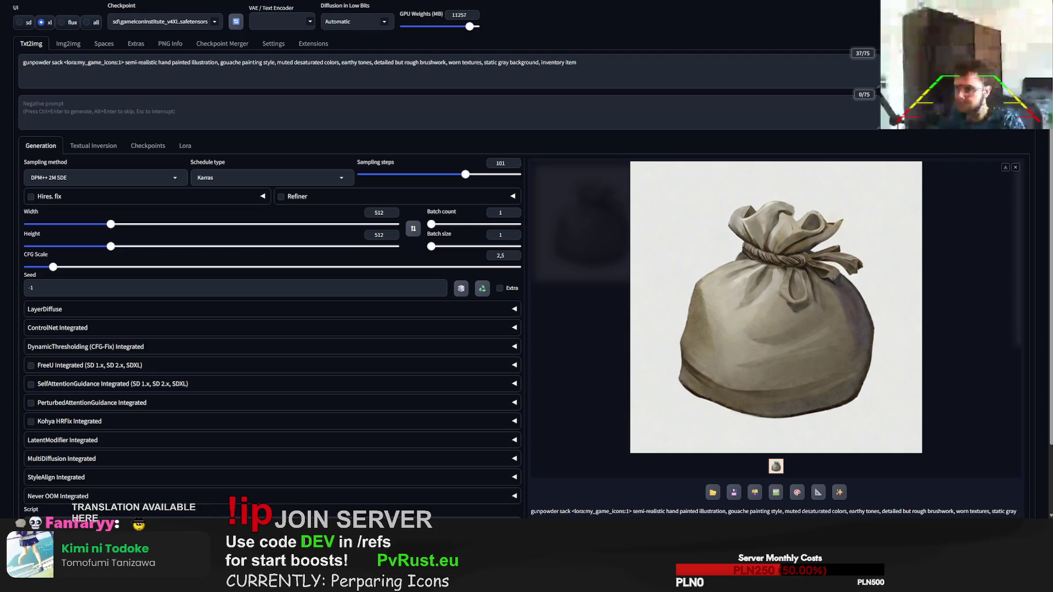
{"action": "left_click", "coordinate": [775, 307]}
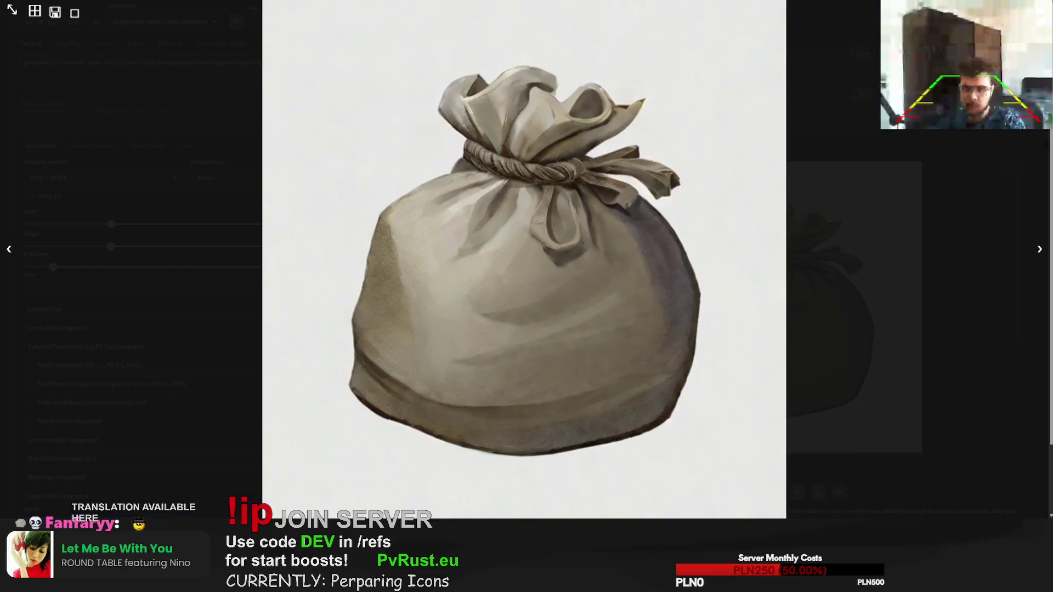
{"action": "key", "text": "Escape"}
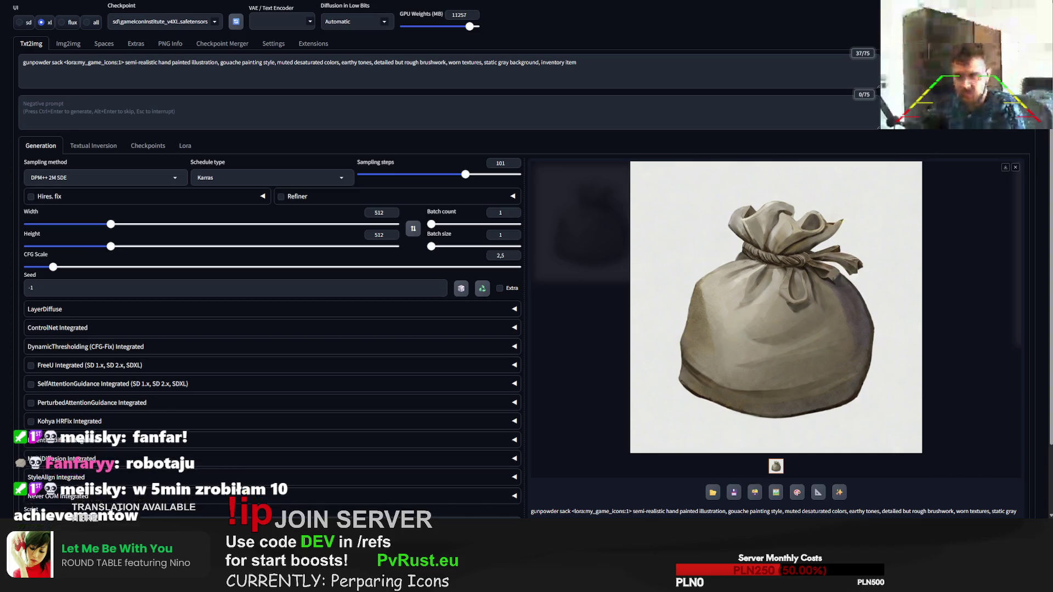
Step: Replace 'gunpowder sack' with 'explosive shield' and generate three shield variations
{"action": "left_click_drag", "start_coordinate": [23, 62], "coordinate": [64, 61]}
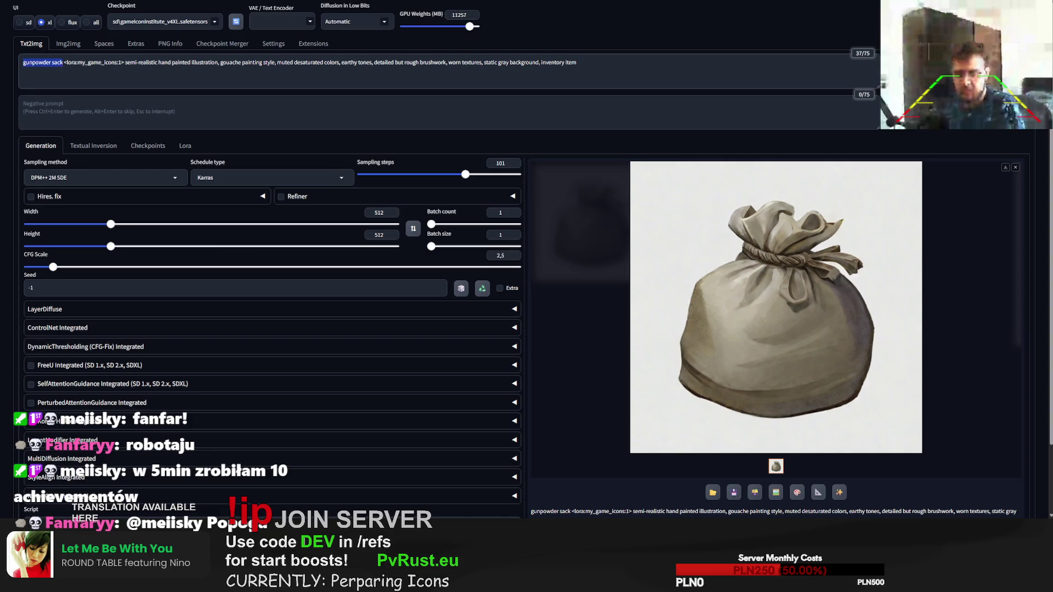
{"action": "type", "text": "explos"}
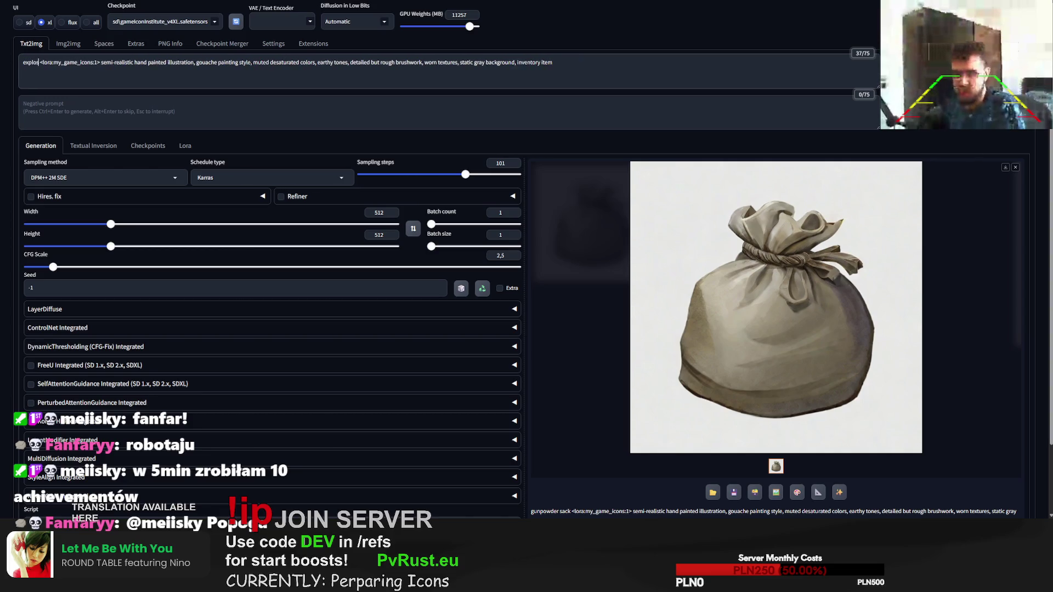
{"action": "type", "text": "ive shield"}
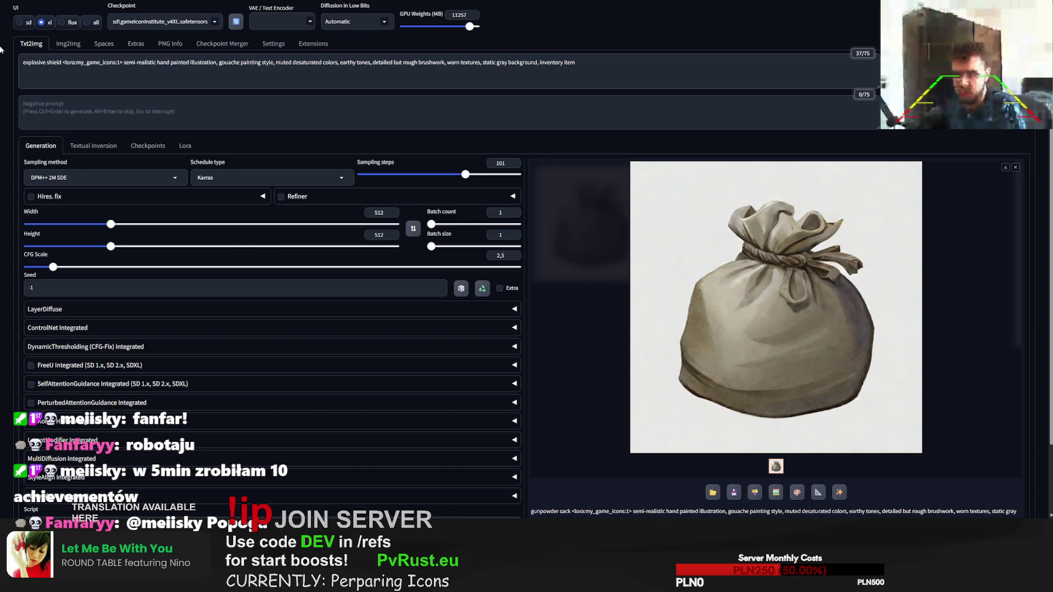
{"action": "key", "text": "ctrl+Return"}
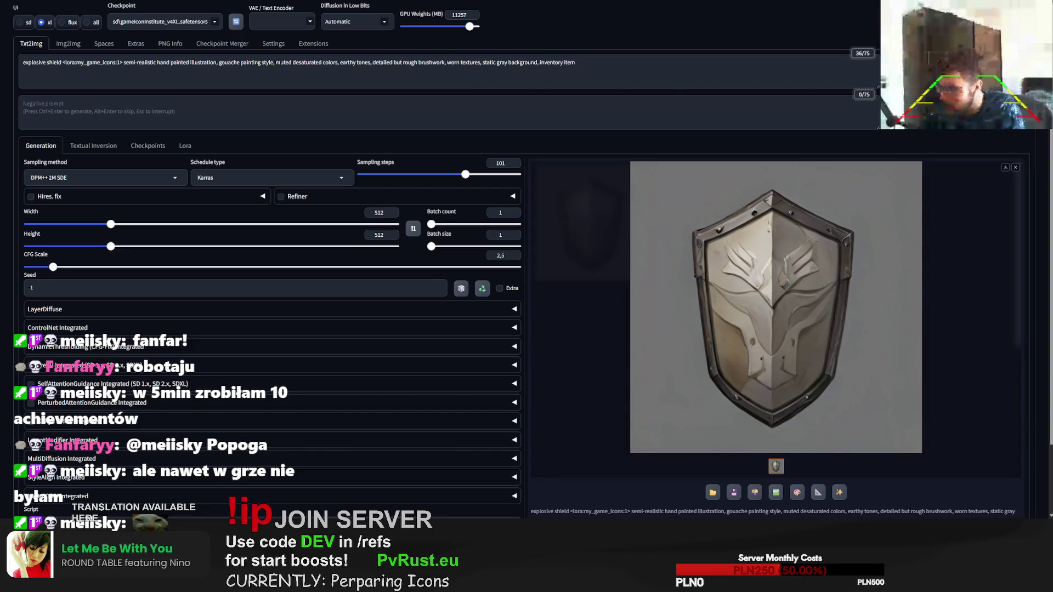
{"action": "key", "text": "ctrl+Return"}
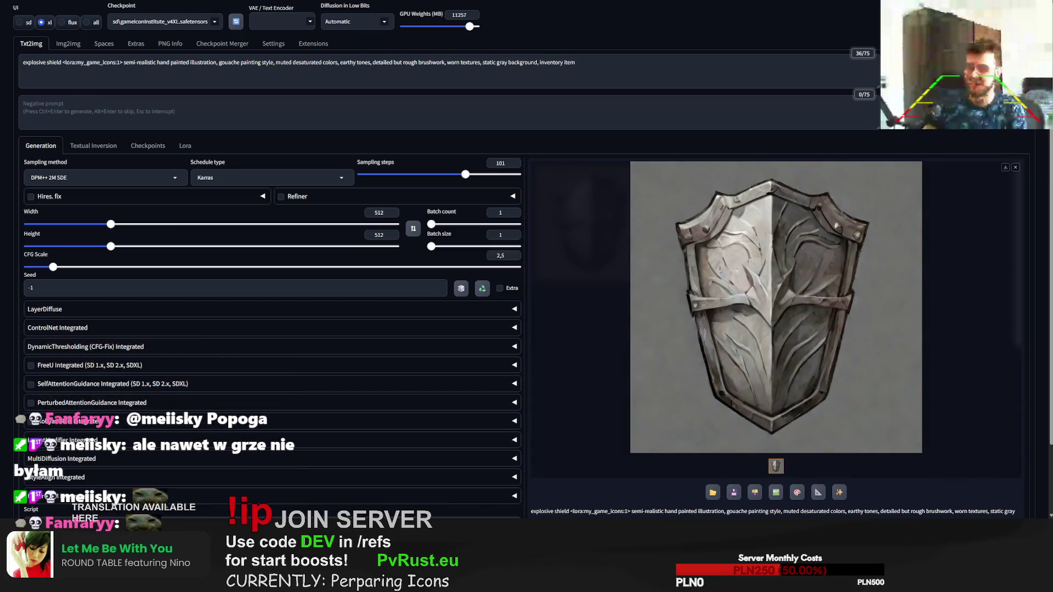
{"action": "key", "text": "ctrl+Return"}
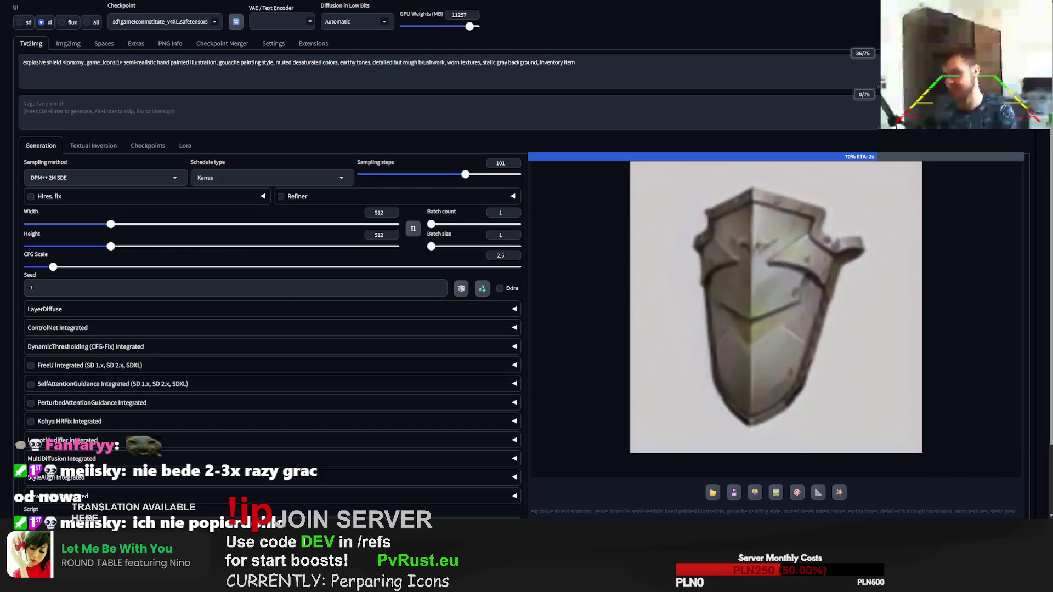
Step: Extend the prompt with 'with explosion icon, red accents' and regenerate the shield
{"action": "left_click", "coordinate": [62, 64]}
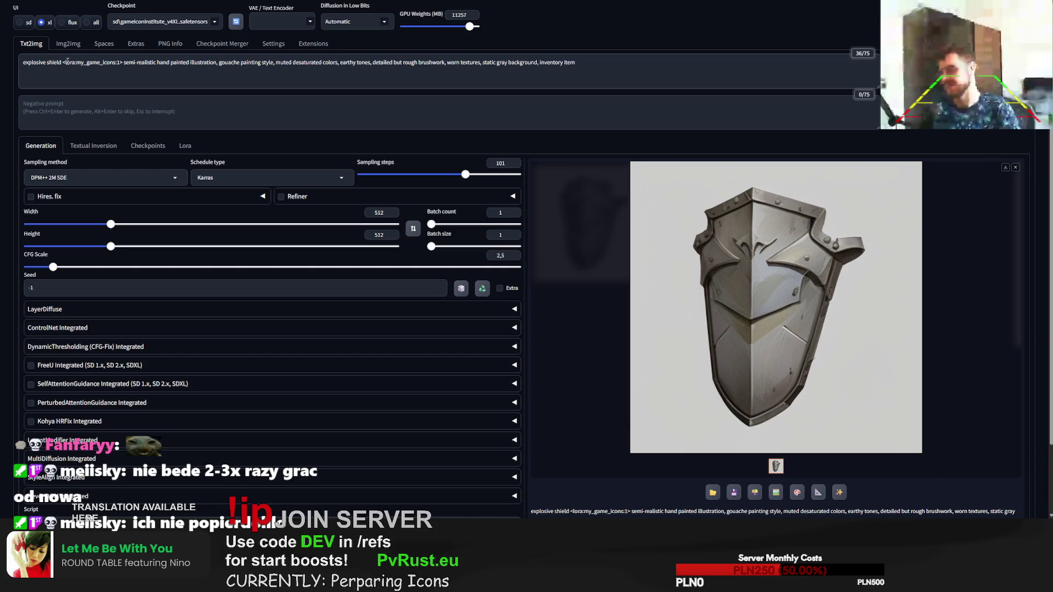
{"action": "type", "text": "with explosion"}
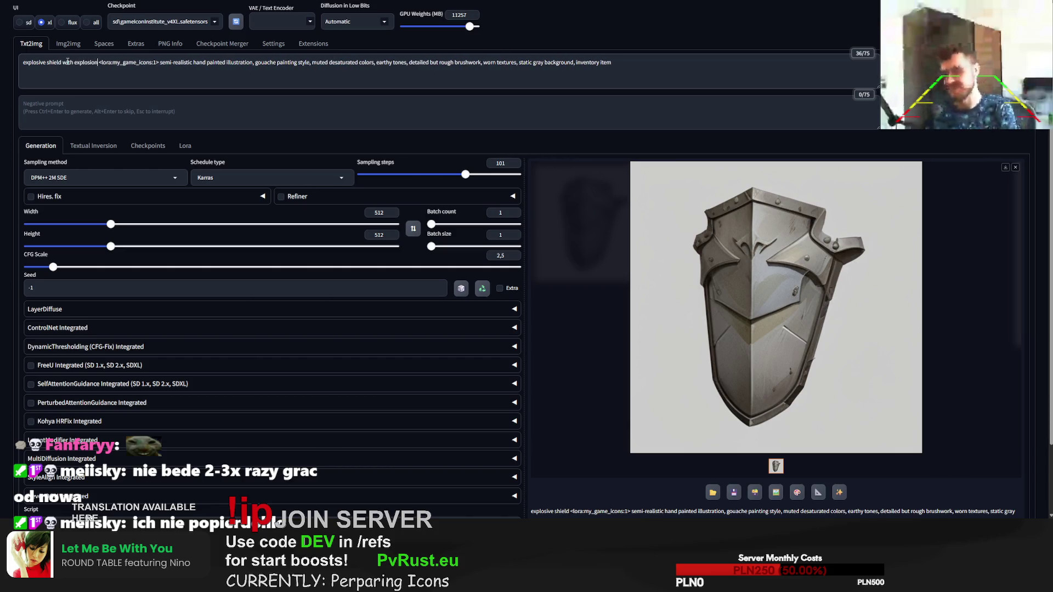
{"action": "type", "text": " i"}
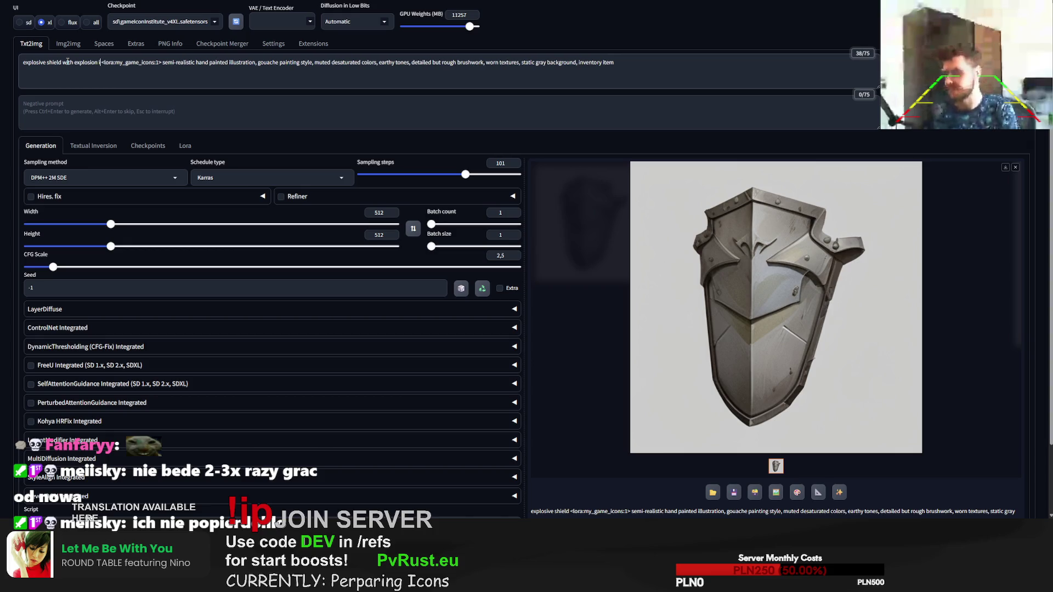
{"action": "type", "text": "con, "}
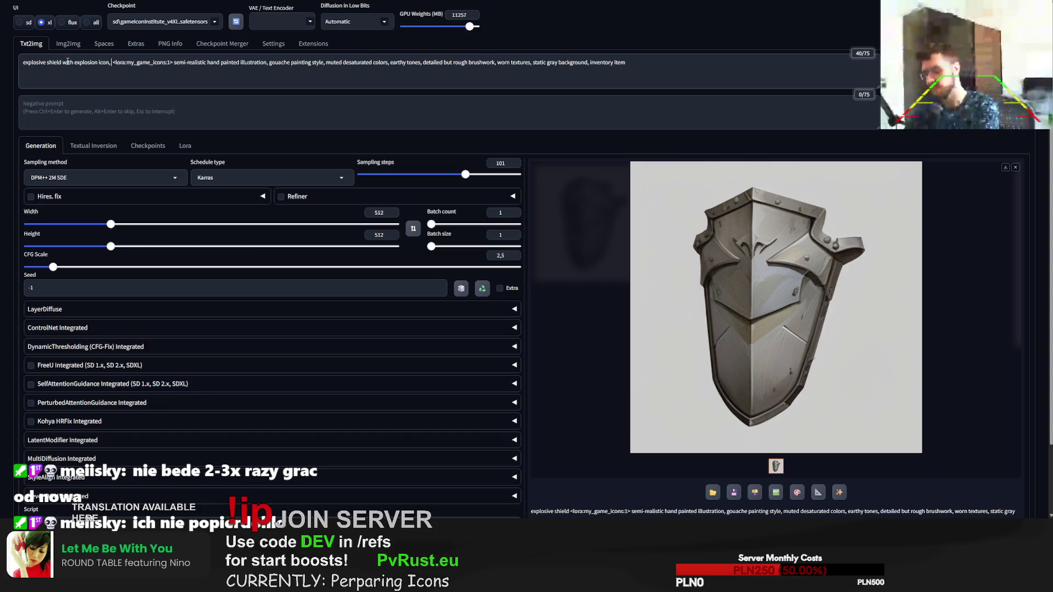
{"action": "type", "text": "red"}
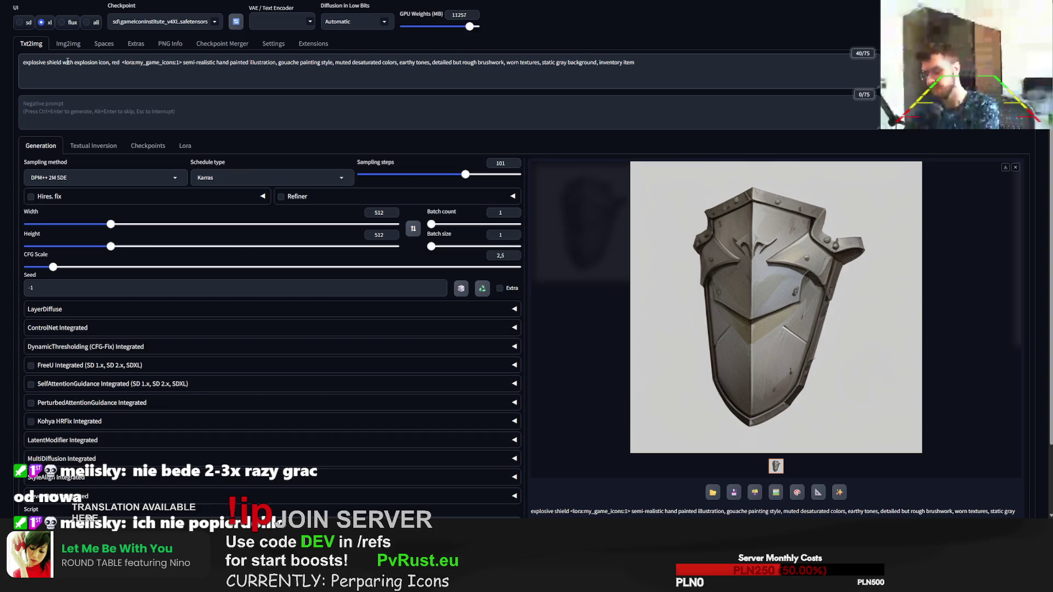
{"action": "type", "text": " accents"}
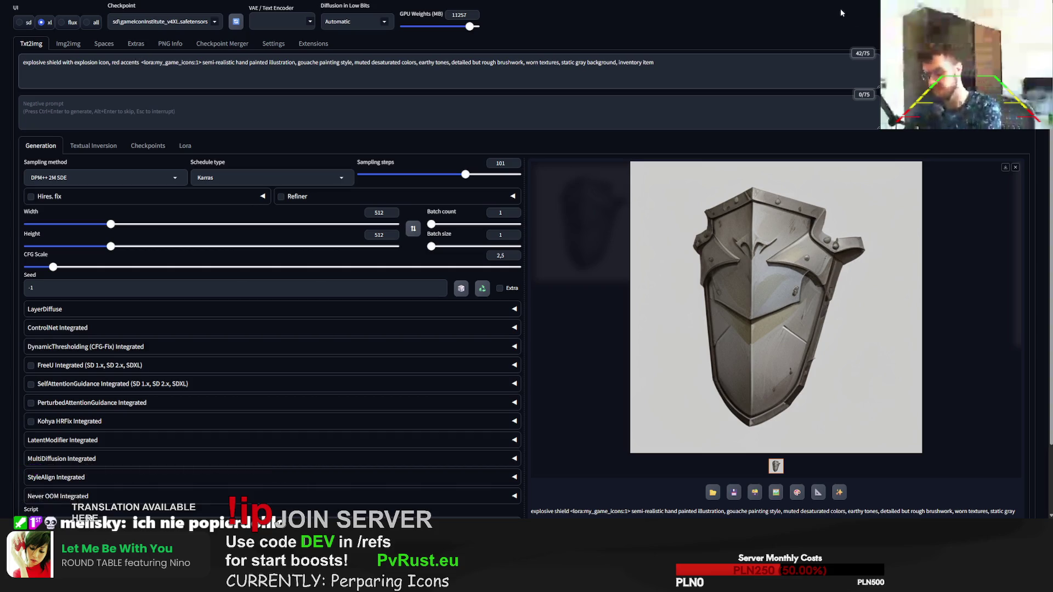
{"action": "key", "text": "ctrl+Return"}
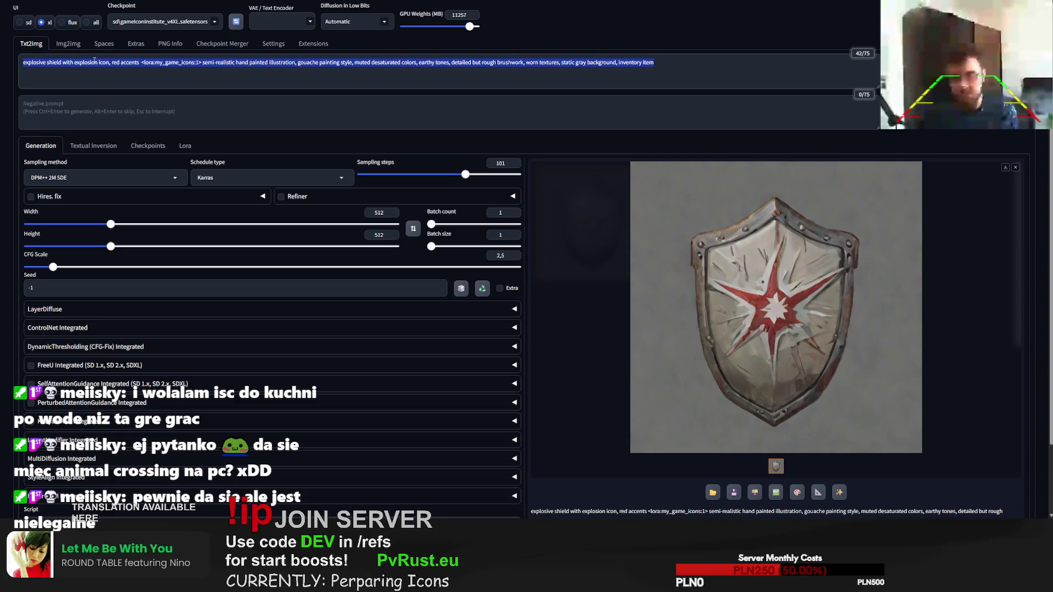
{"action": "left_click", "coordinate": [67, 43]}
Step: Paste the explosive shield prompt into img2img and generate several shields from the blue striped reference
{"action": "type", "text": "explosive shield with explosion icon, red accents <lora:my_game_icons:1> semi-realistic hand painted illustration, gouache painting style, muted desaturated colors, earthy tones, detailed but rough brushwork, worn textures, static gray background, inventory item"}
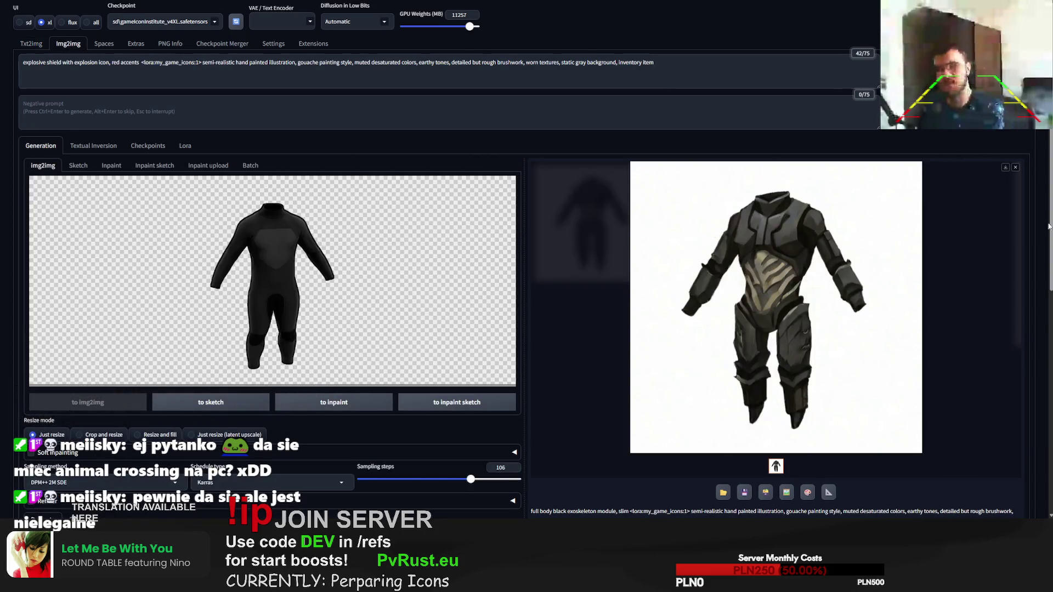
{"action": "key", "text": "ctrl+Return"}
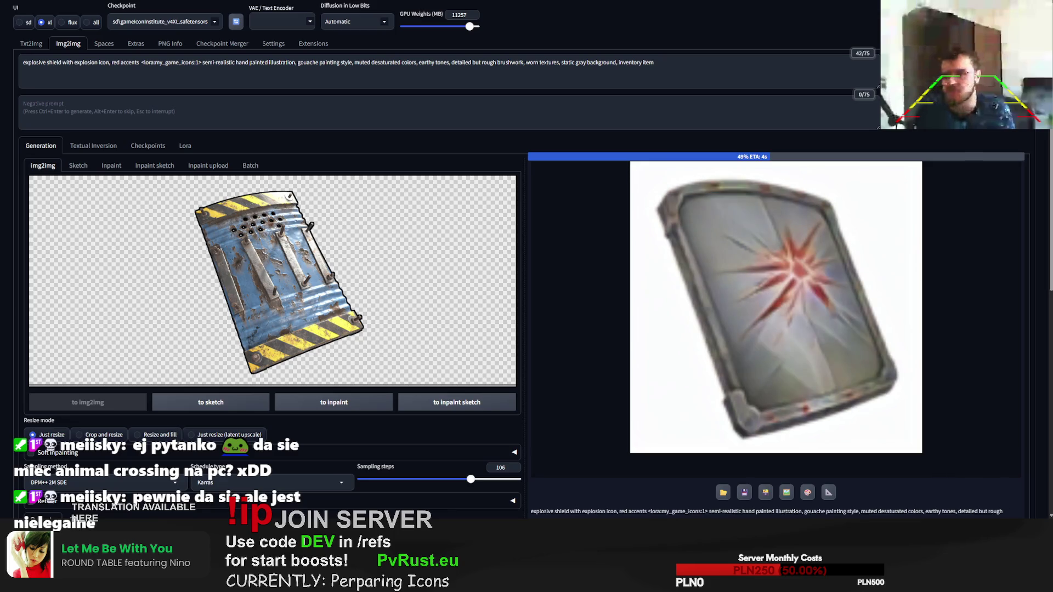
{"action": "key", "text": "ctrl+Return"}
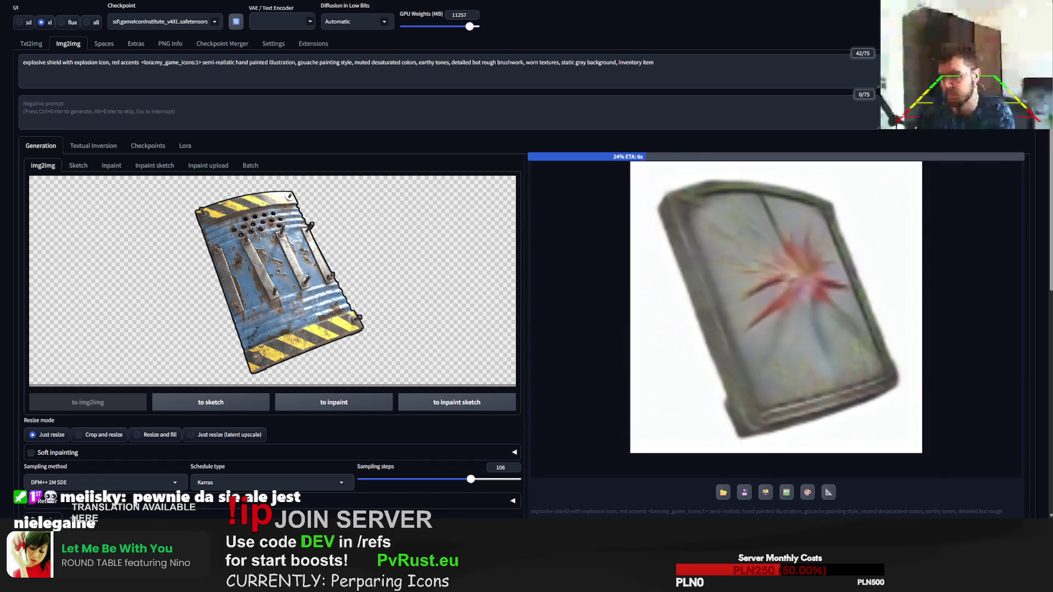
{"action": "scroll", "coordinate": [289, 377], "scroll_direction": "down", "scroll_amount": 1}
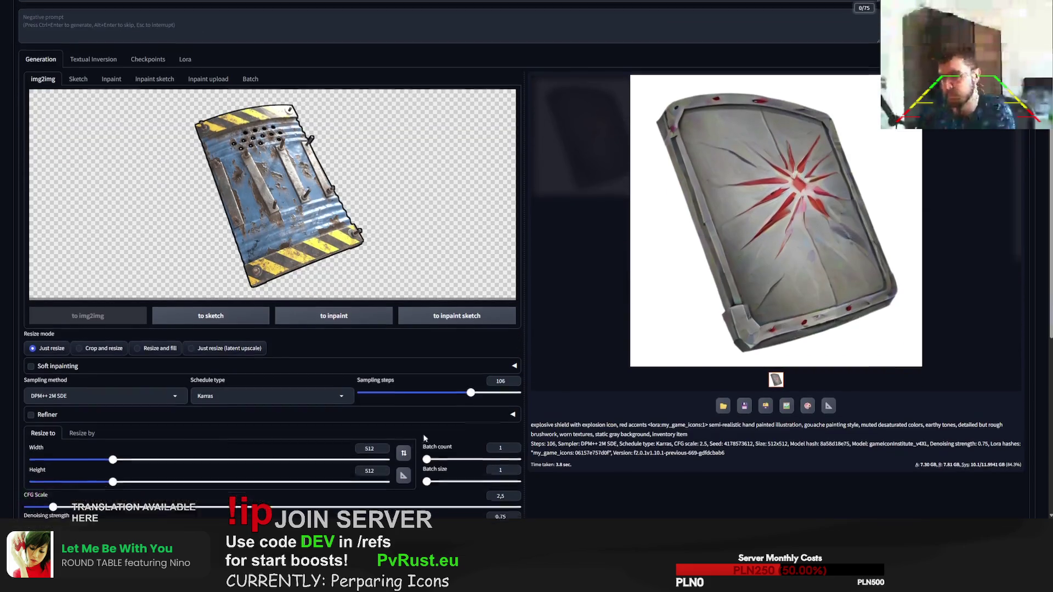
{"action": "scroll", "coordinate": [435, 352], "scroll_direction": "down", "scroll_amount": 3}
{"action": "scroll", "coordinate": [461, 349], "scroll_direction": "up", "scroll_amount": 4}
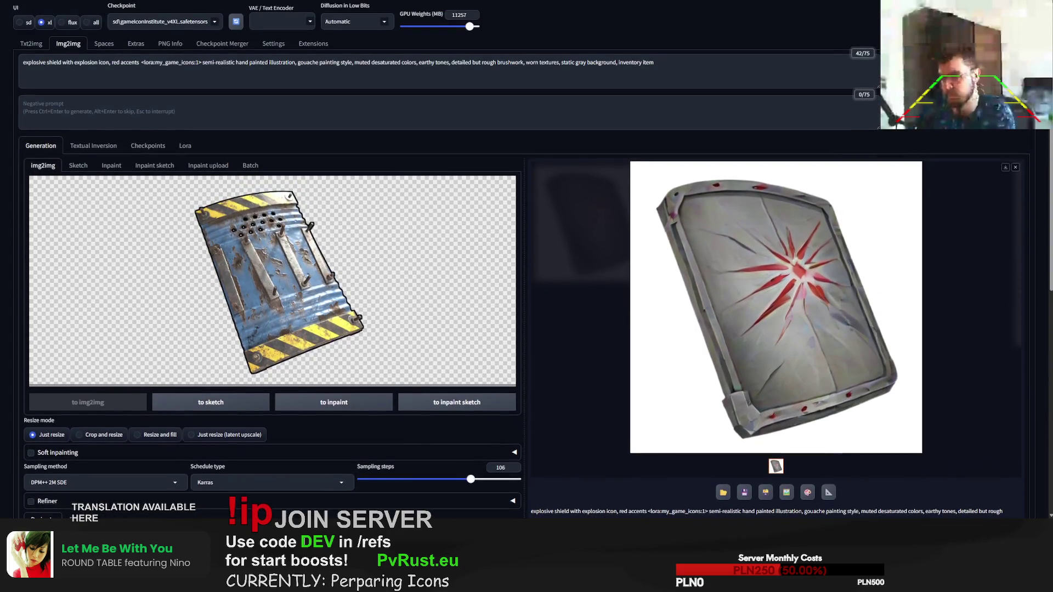
{"action": "left_click", "coordinate": [958, 33]}
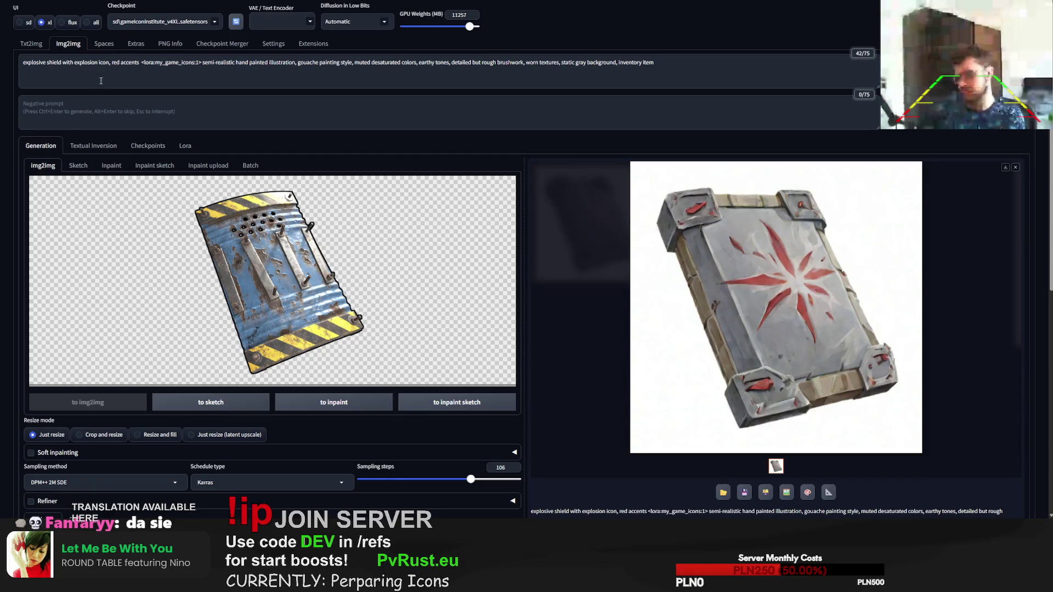
Step: Append 'handmade, metal sheet' after 'red accents' and generate two metal shield variations
{"action": "left_click", "coordinate": [49, 63]}
{"action": "left_click", "coordinate": [140, 63]}
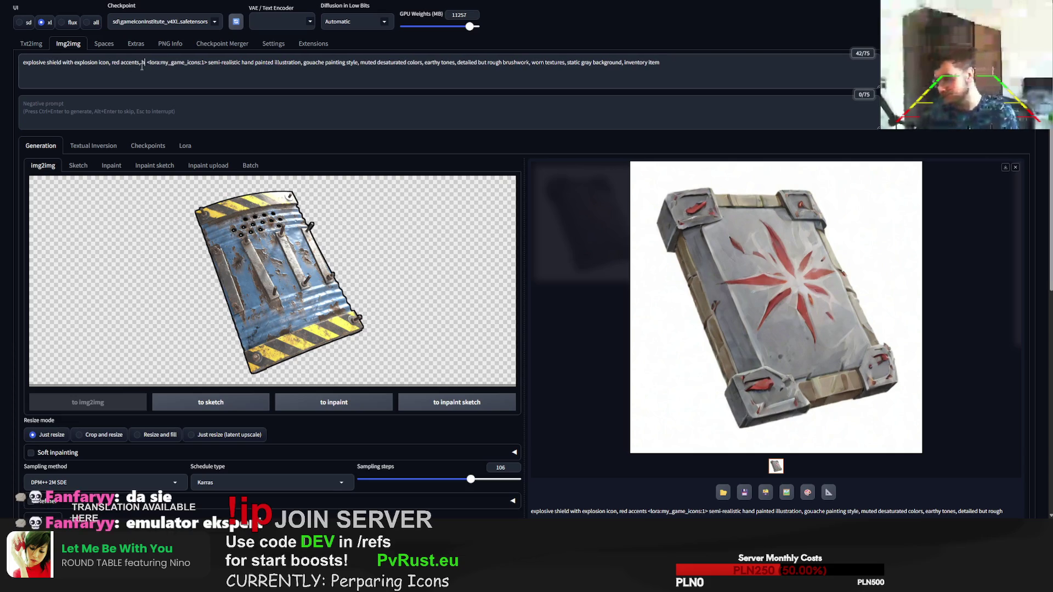
{"action": "type", "text": "handmade"}
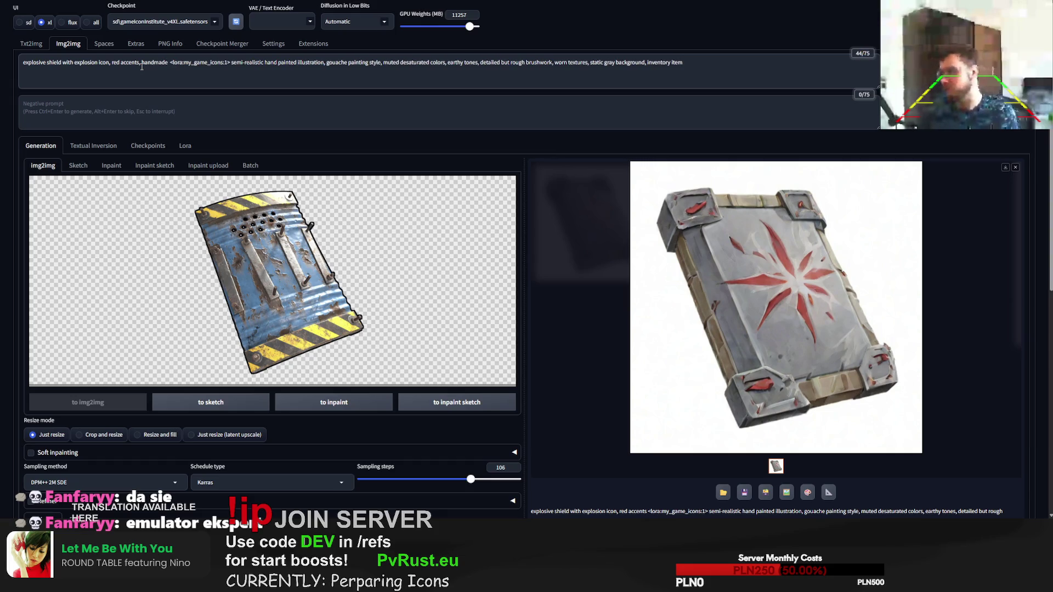
{"action": "type", "text": ", metal"}
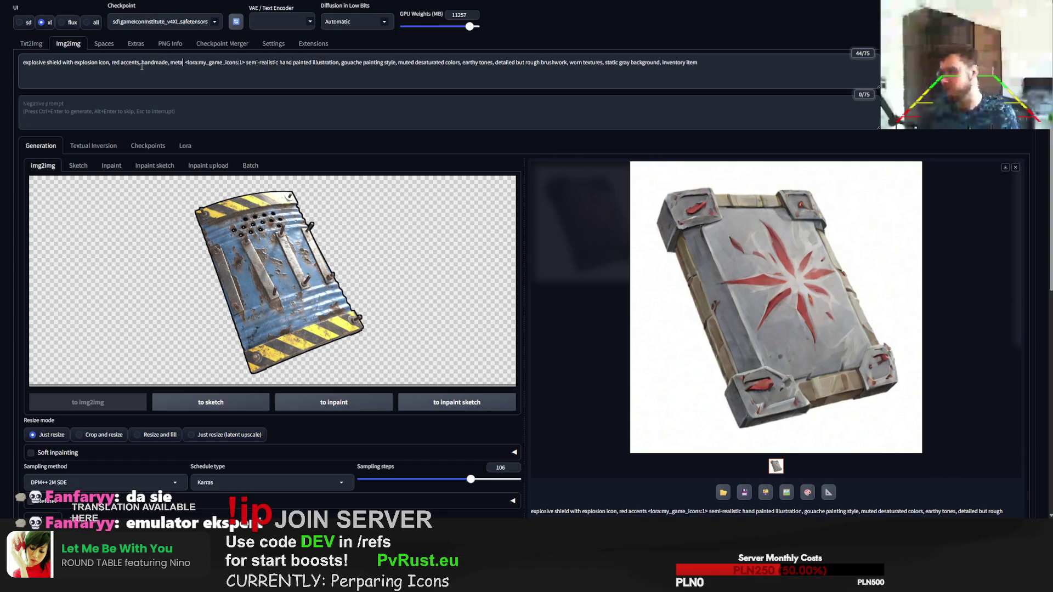
{"action": "type", "text": " sheet"}
{"action": "key", "text": "ctrl+Return"}
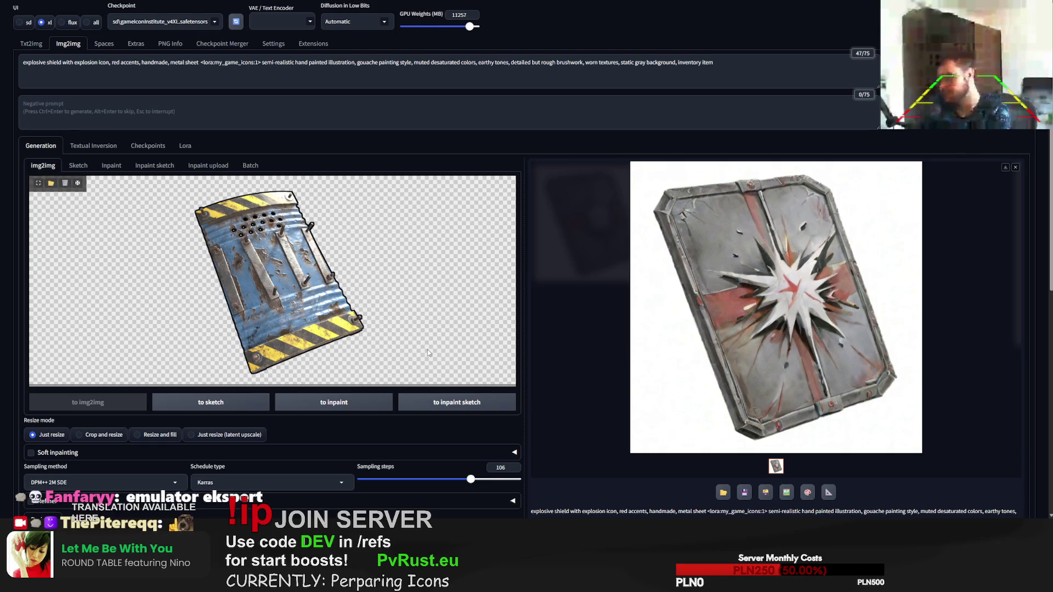
{"action": "key", "text": "ctrl+Return"}
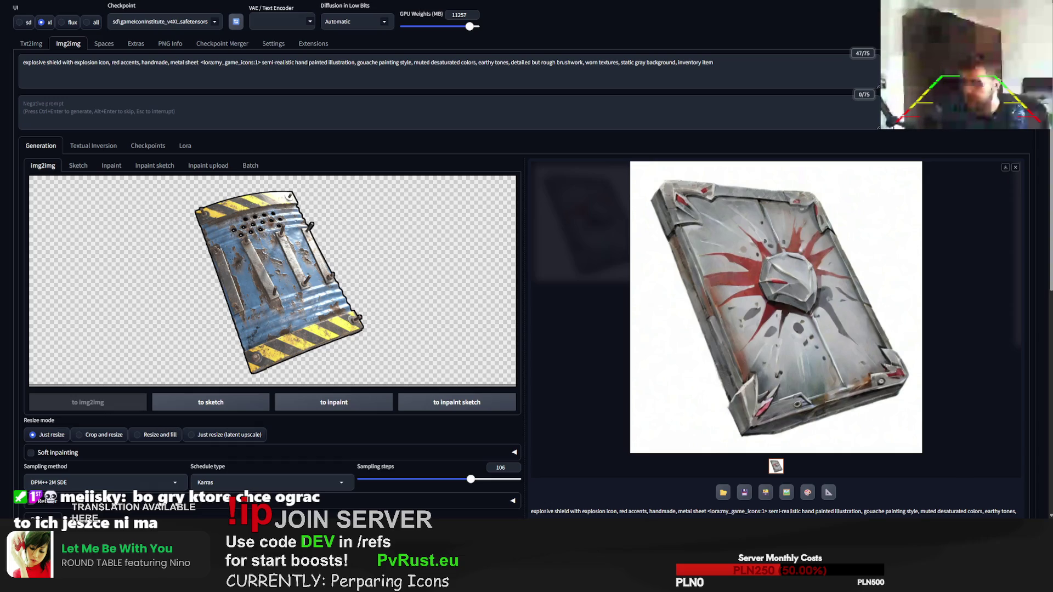
Step: Generate three more riveted metal shield variations from the blue striped reference
{"action": "key", "text": "ctrl+Return"}
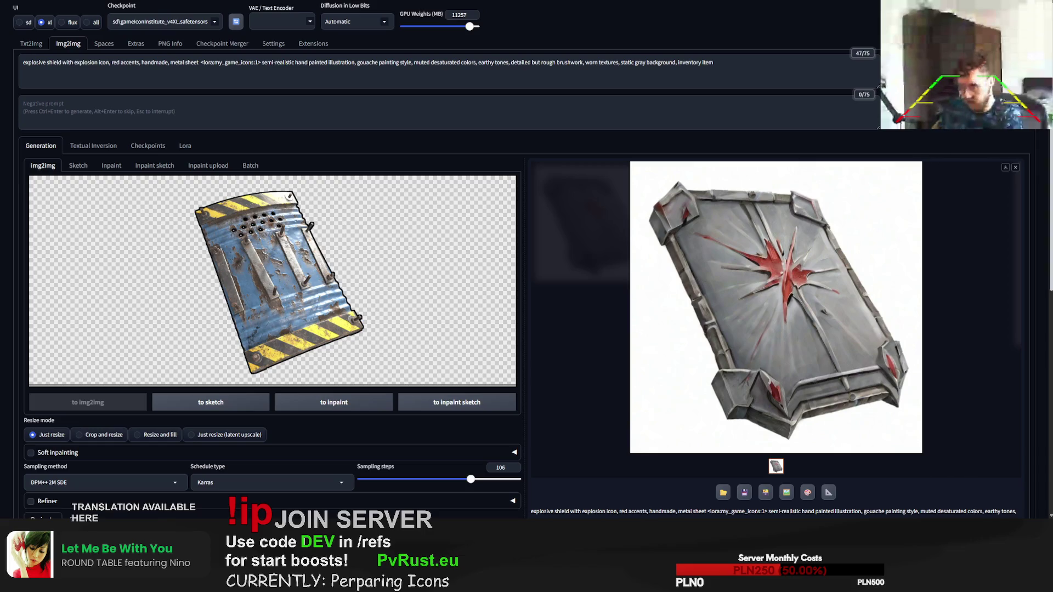
{"action": "key", "text": "ctrl+Return"}
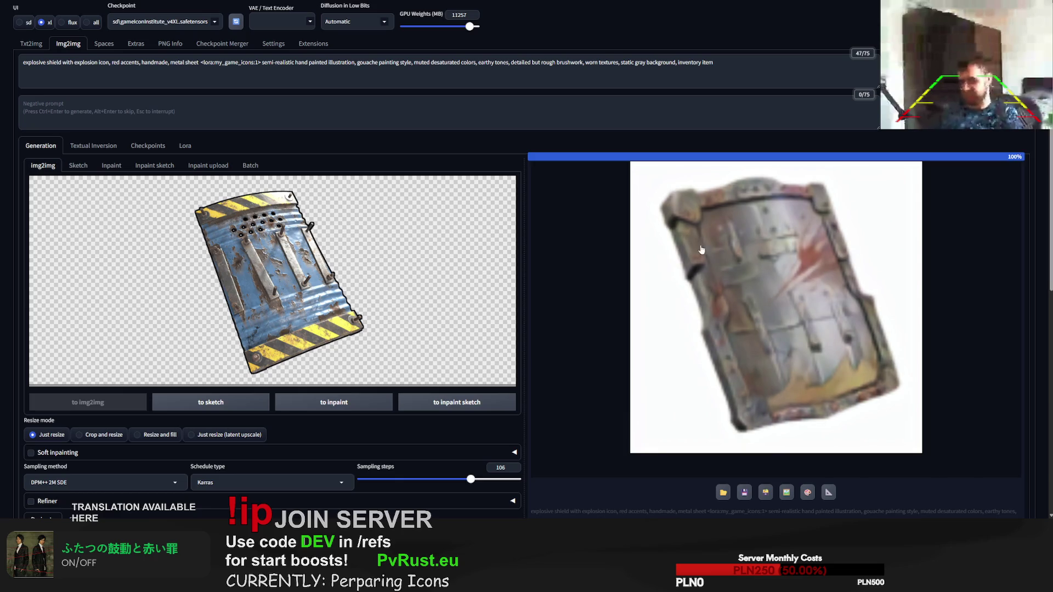
{"action": "key", "text": "ctrl+Return"}
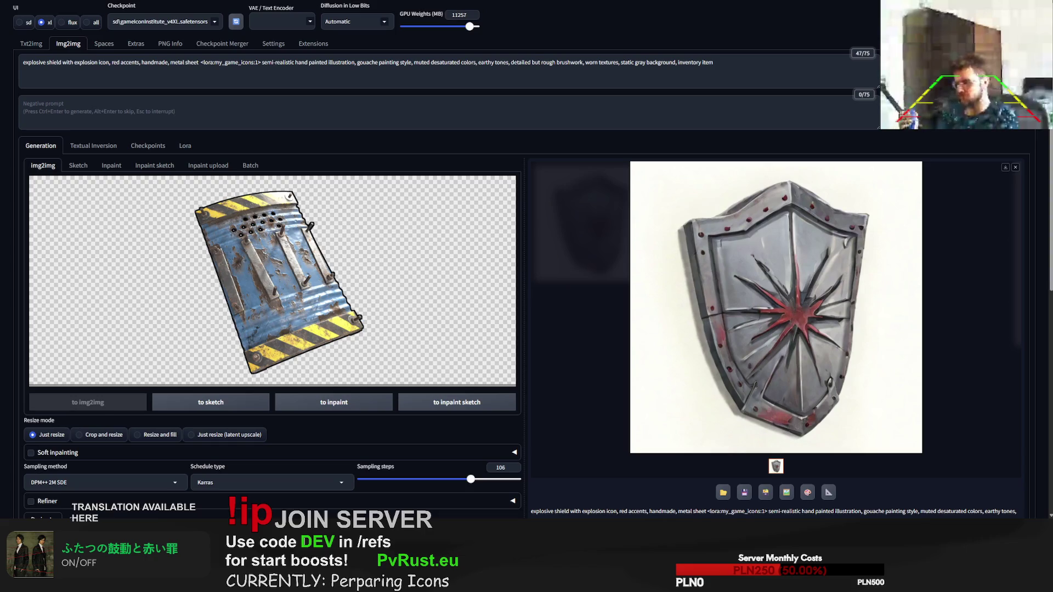
{"action": "left_click", "coordinate": [112, 64]}
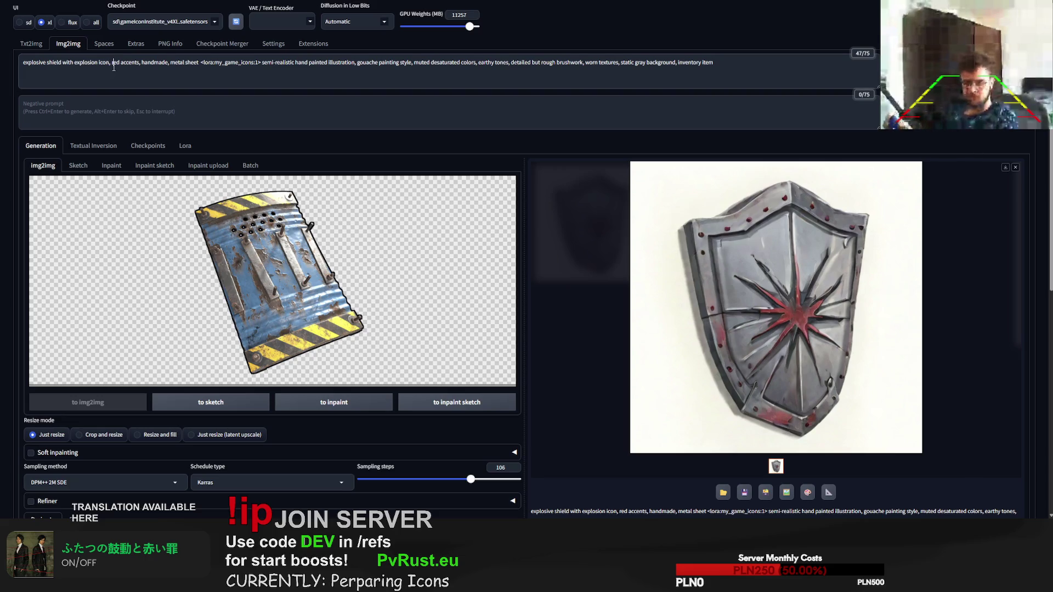
Step: In txt2img, replace the shield description with 'fishing rod belt holder' and generate
{"action": "key", "text": "ctrl+a"}
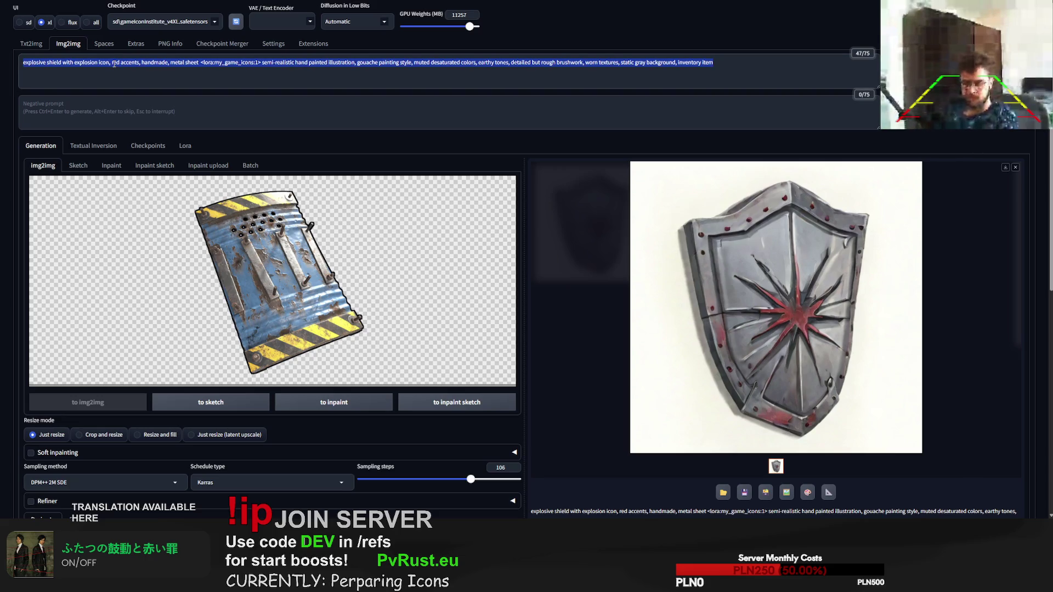
{"action": "left_click", "coordinate": [31, 43]}
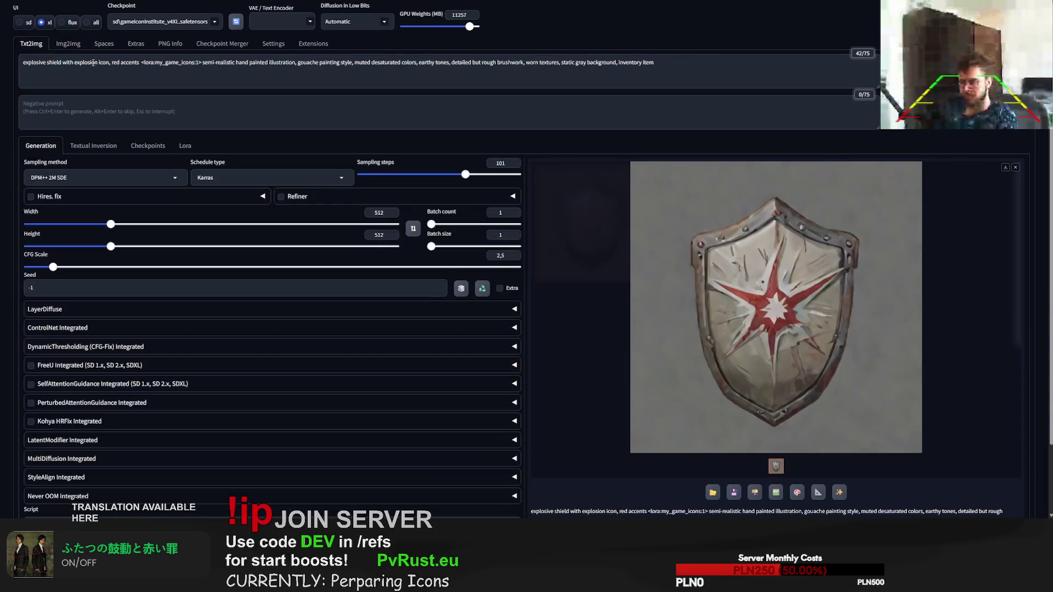
{"action": "left_click_drag", "start_coordinate": [23, 62], "coordinate": [139, 62]}
{"action": "type", "text": "fishing rod holder"}
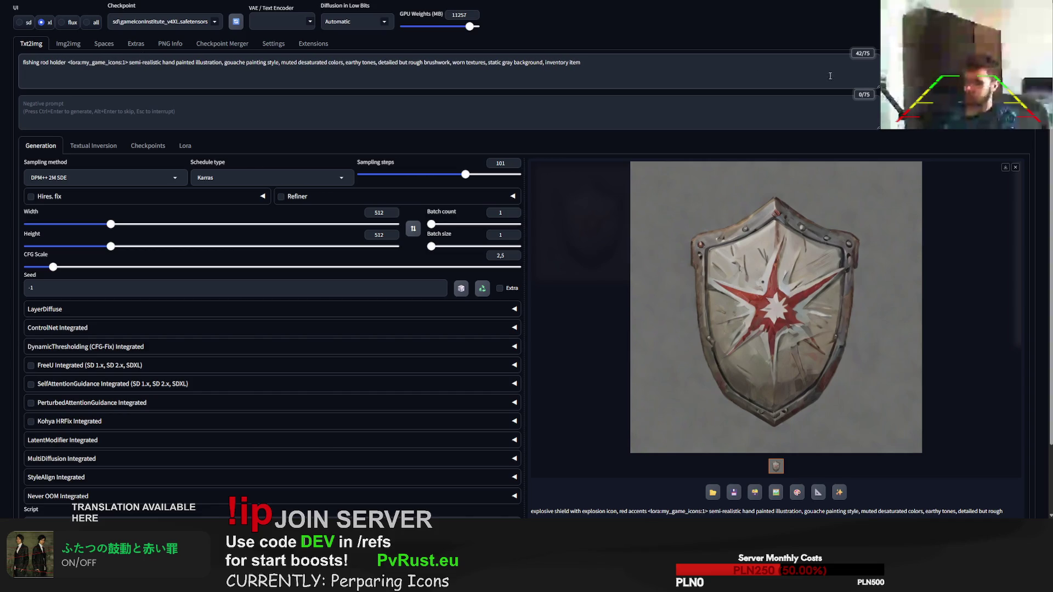
{"action": "key", "text": "ctrl+Return"}
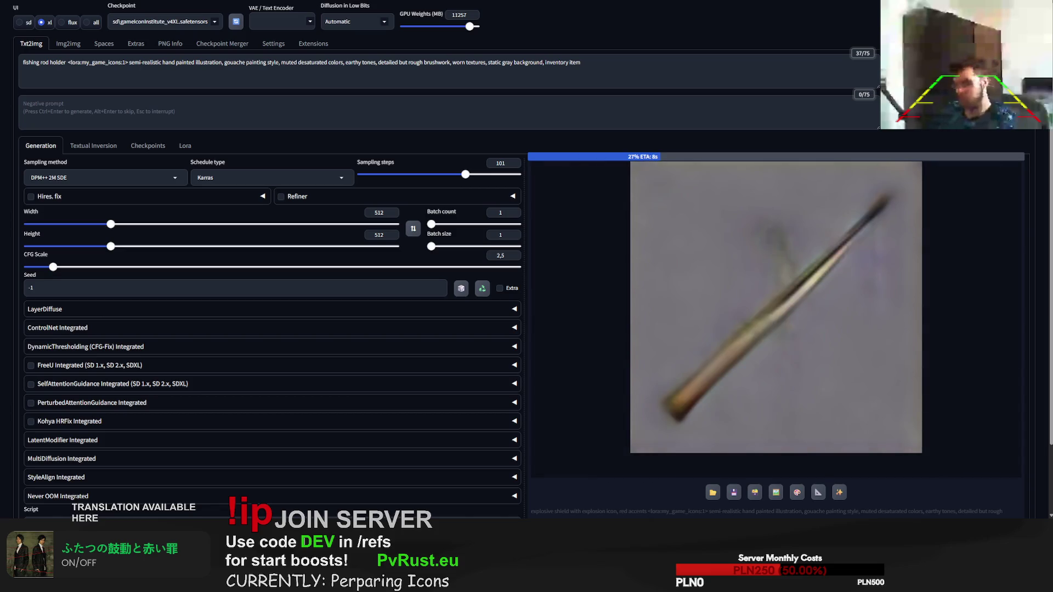
Step: Fix the mistyped letters before 'holder' and restart generation
{"action": "left_click", "coordinate": [51, 62]}
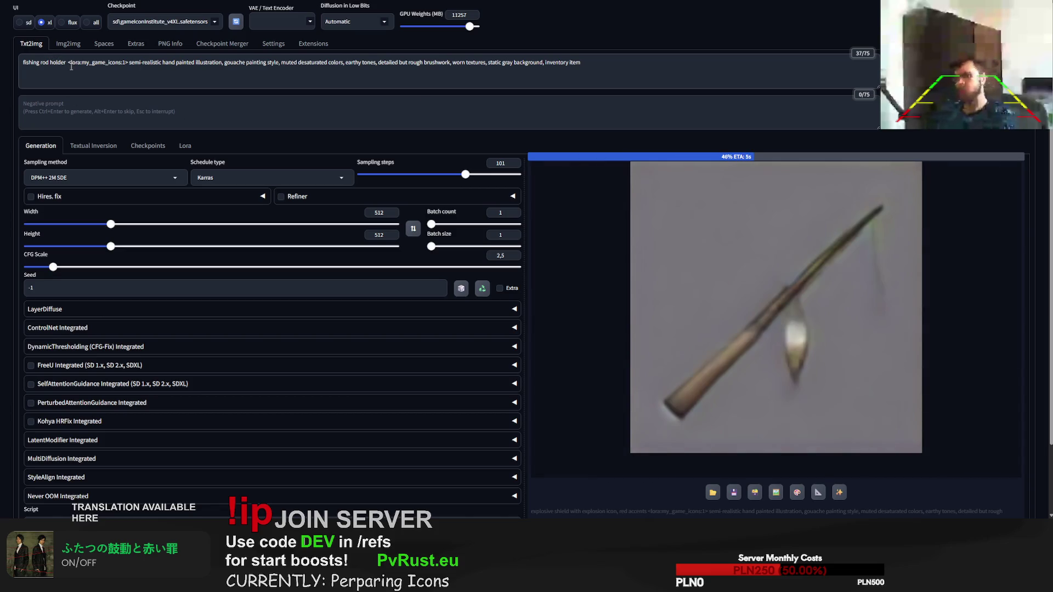
{"action": "type", "text": "hook"}
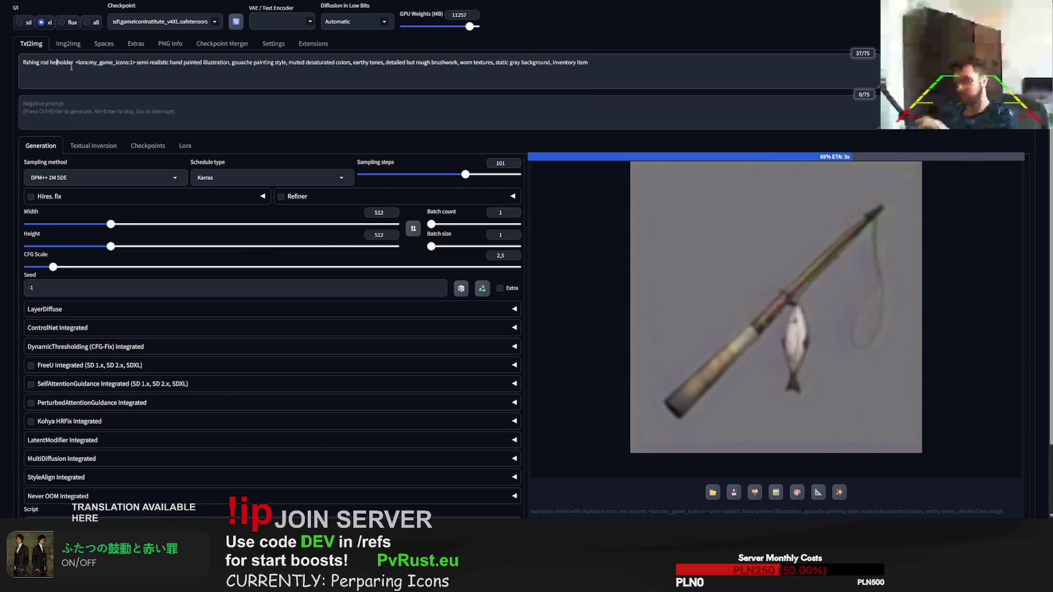
{"action": "key", "text": "BackSpace"}
{"action": "key", "text": "BackSpace"}
{"action": "key", "text": "BackSpace"}
{"action": "type", "text": "lt"}
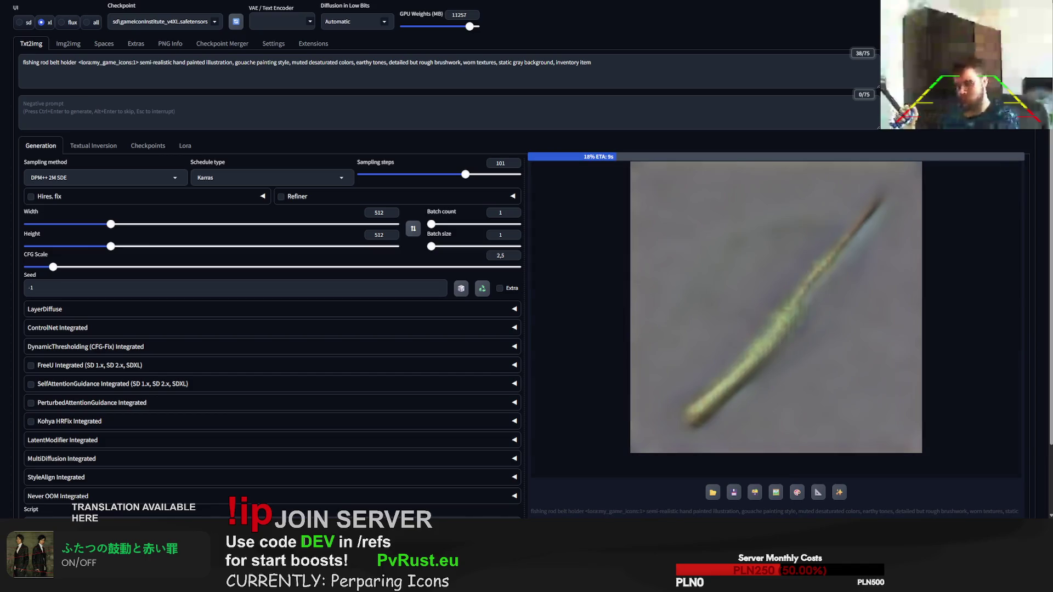
{"action": "key", "text": "alt+Return"}
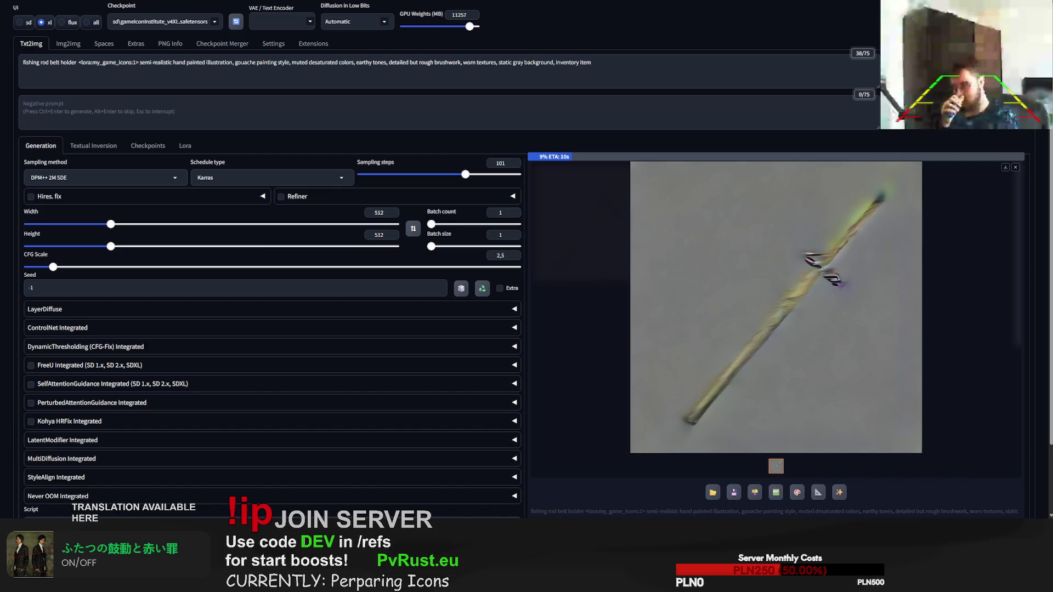
Step: Generate one more fishing rod holder, then replace the subject with 'belt with small pipe in front'
{"action": "key", "text": "alt+Return"}
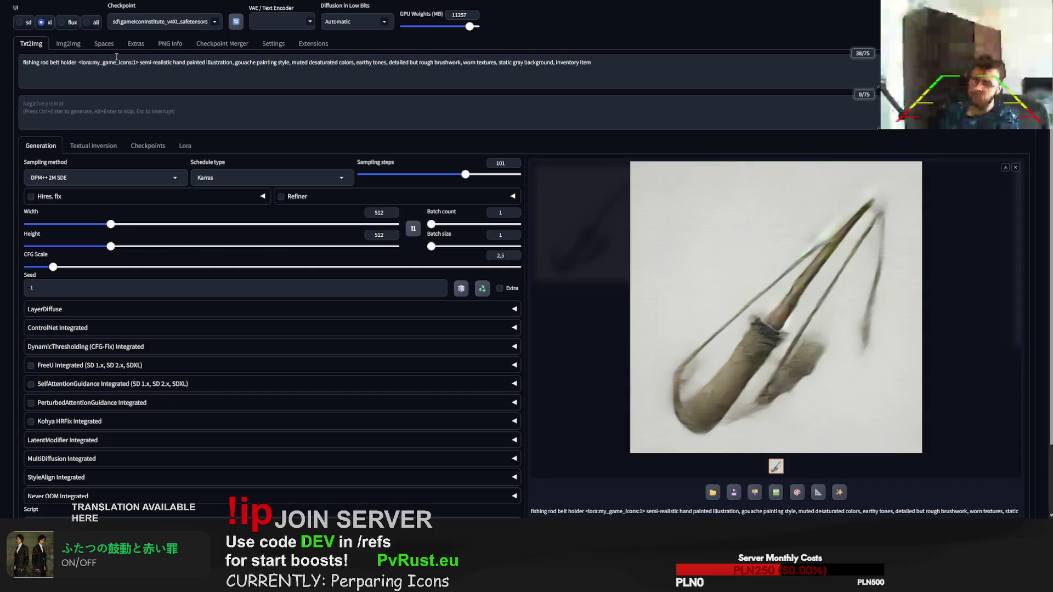
{"action": "left_click_drag", "start_coordinate": [78, 63], "coordinate": [30, 62]}
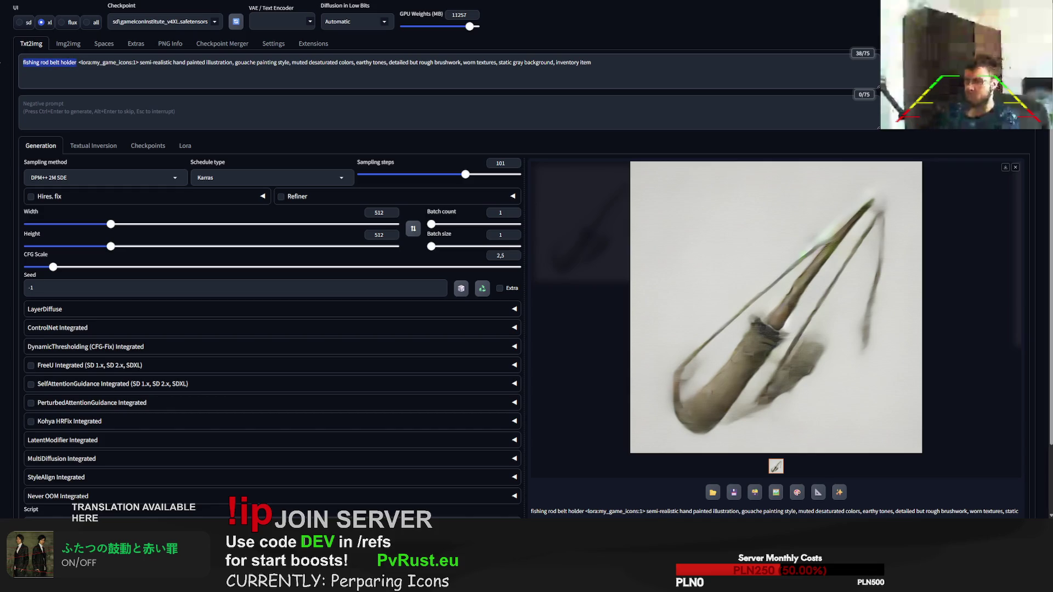
{"action": "type", "text": "belt wit"}
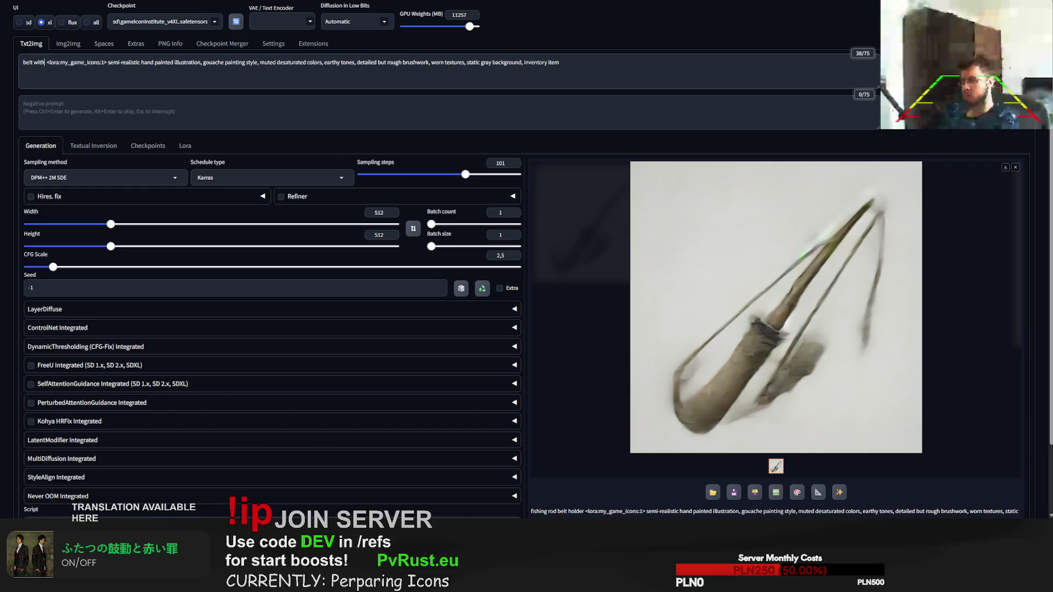
{"action": "type", "text": "h pi"}
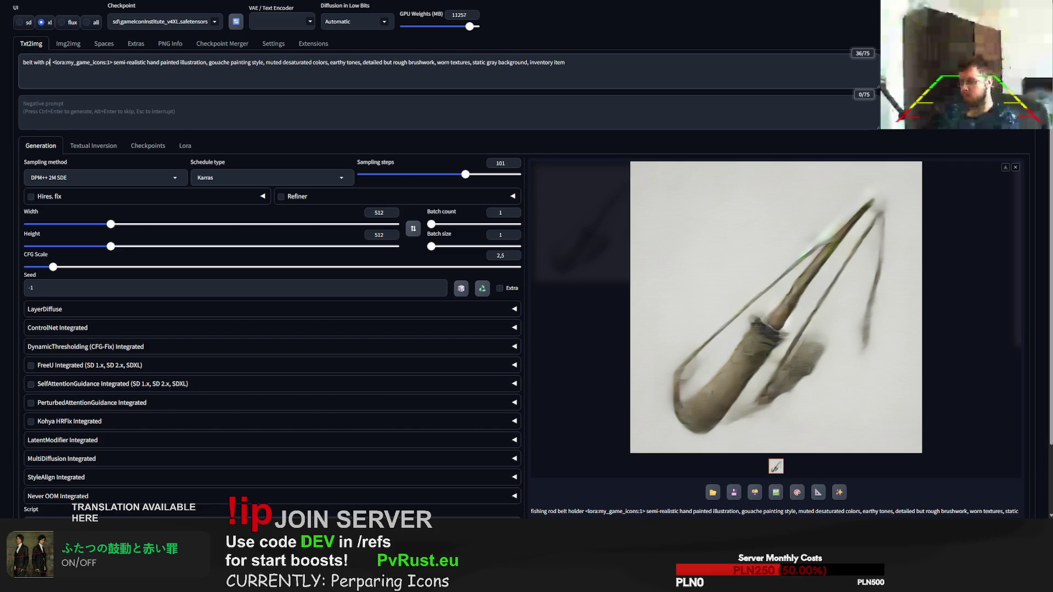
{"action": "type", "text": "s"}
{"action": "key", "text": "BackSpace"}
{"action": "key", "text": "BackSpace"}
{"action": "key", "text": "BackSpace"}
{"action": "type", "text": "small"}
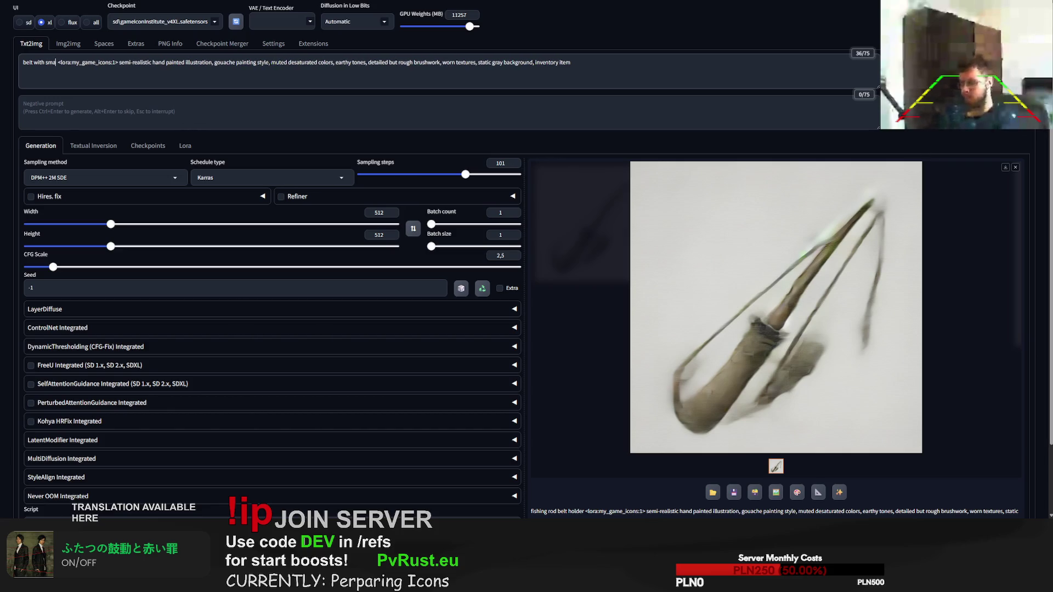
{"action": "type", "text": " pipe"}
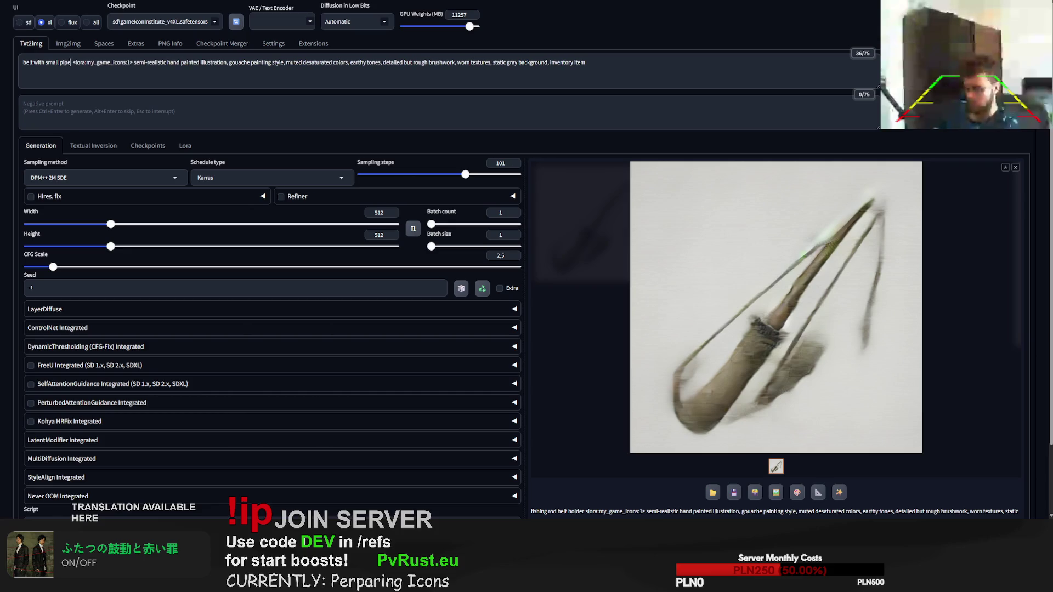
{"action": "type", "text": " in f"}
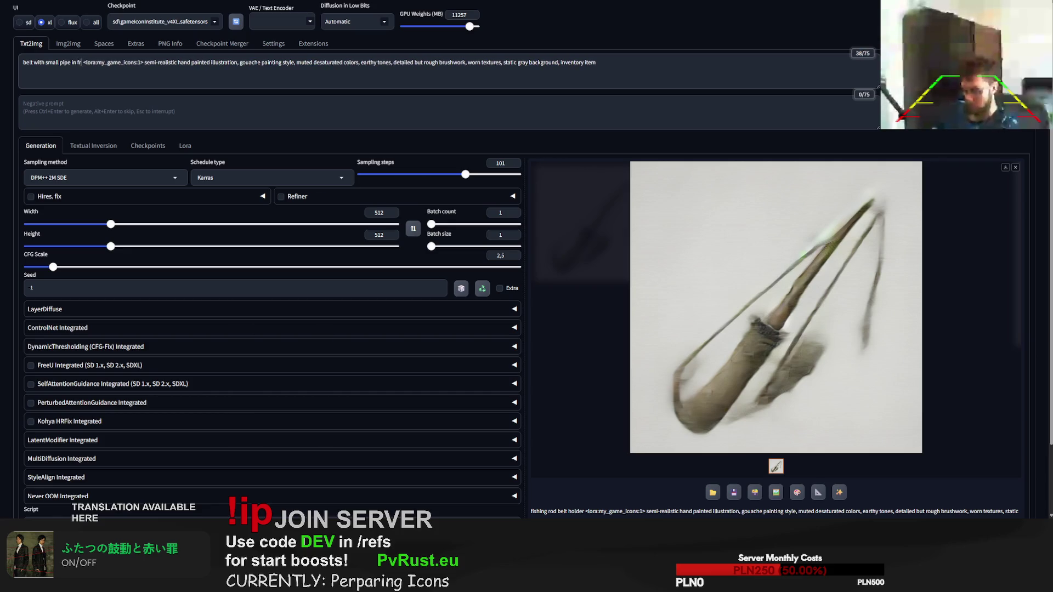
{"action": "type", "text": "ront"}
Step: Generate three belt-with-small-pipe icon variations
{"action": "key", "text": "ctrl+Return"}
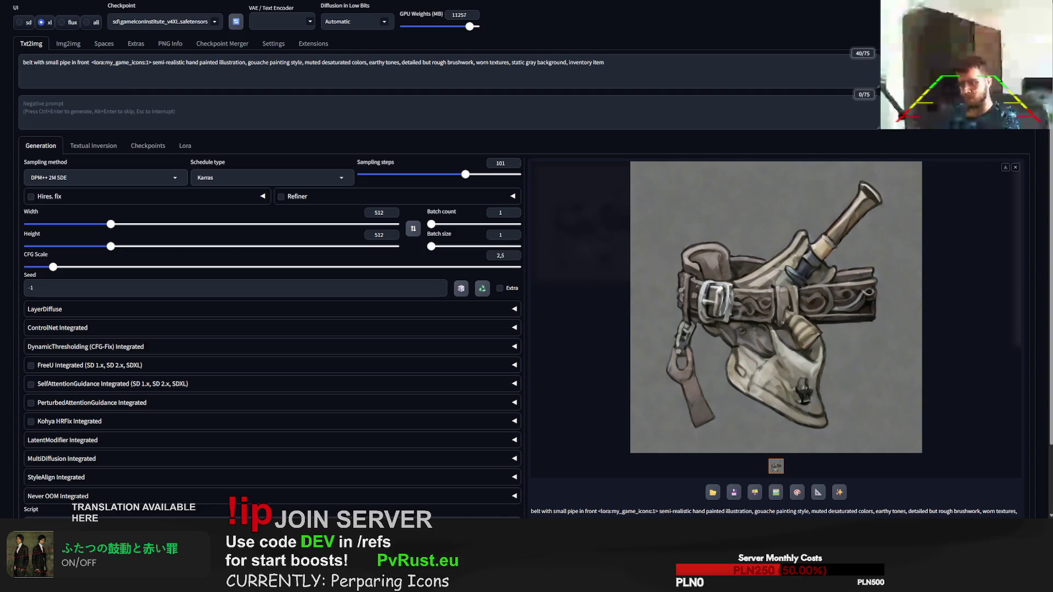
{"action": "key", "text": "ctrl+Return"}
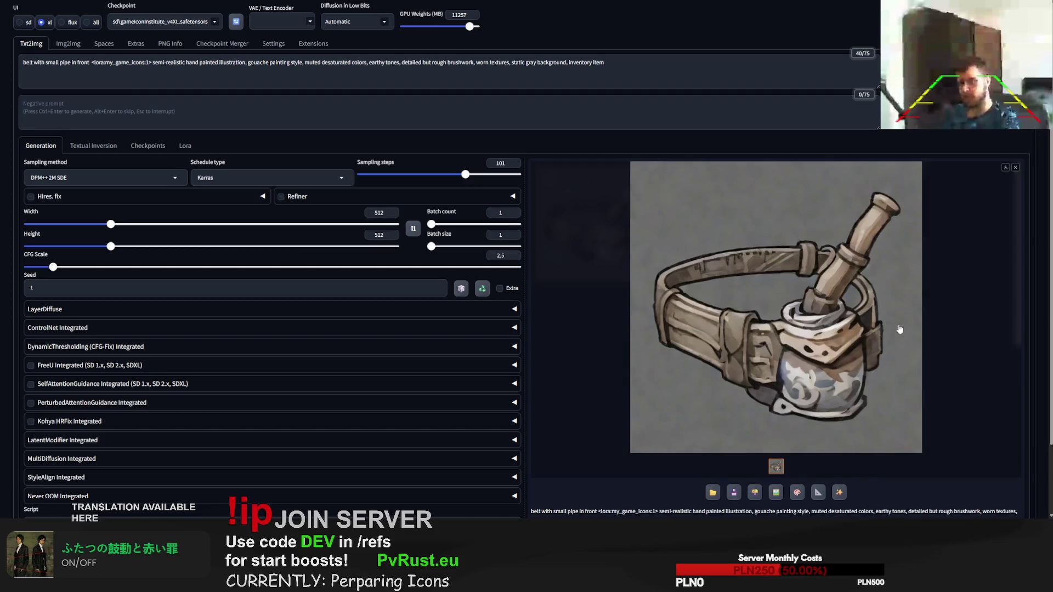
{"action": "key", "text": "ctrl+Return"}
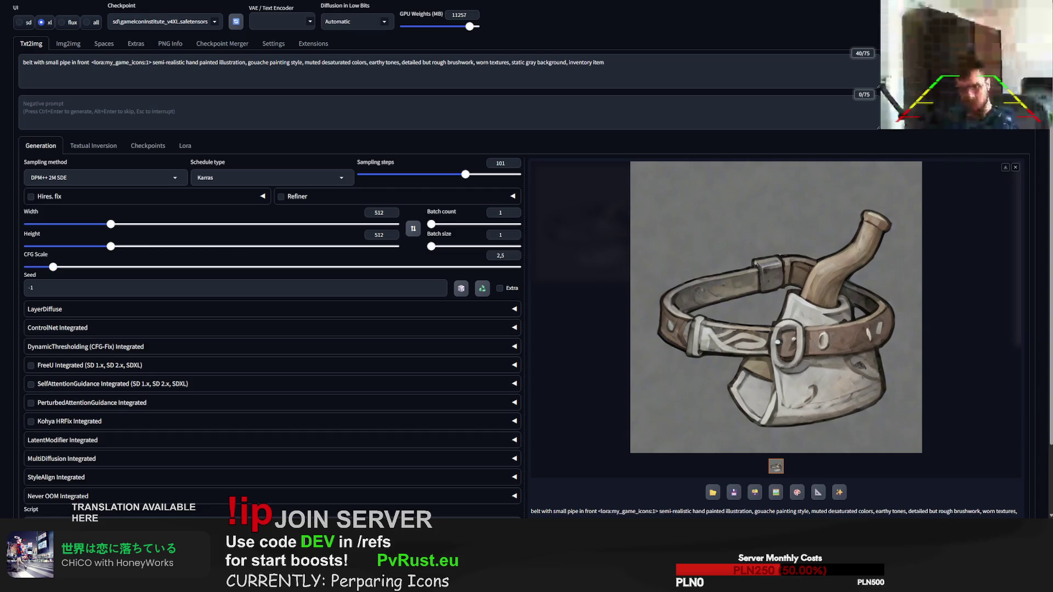
{"action": "left_click", "coordinate": [72, 45]}
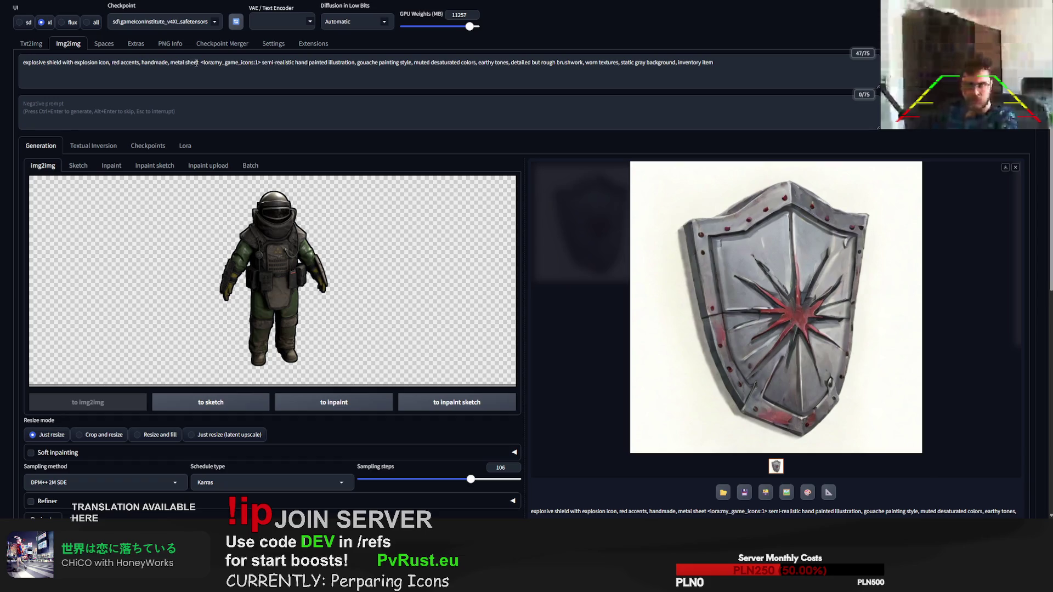
Step: Select the 'explosive shield … metal sheet' text at the img2img prompt start for replacement
{"action": "left_click_drag", "start_coordinate": [196, 63], "coordinate": [23, 63]}
{"action": "type", "text": "dog tr"}
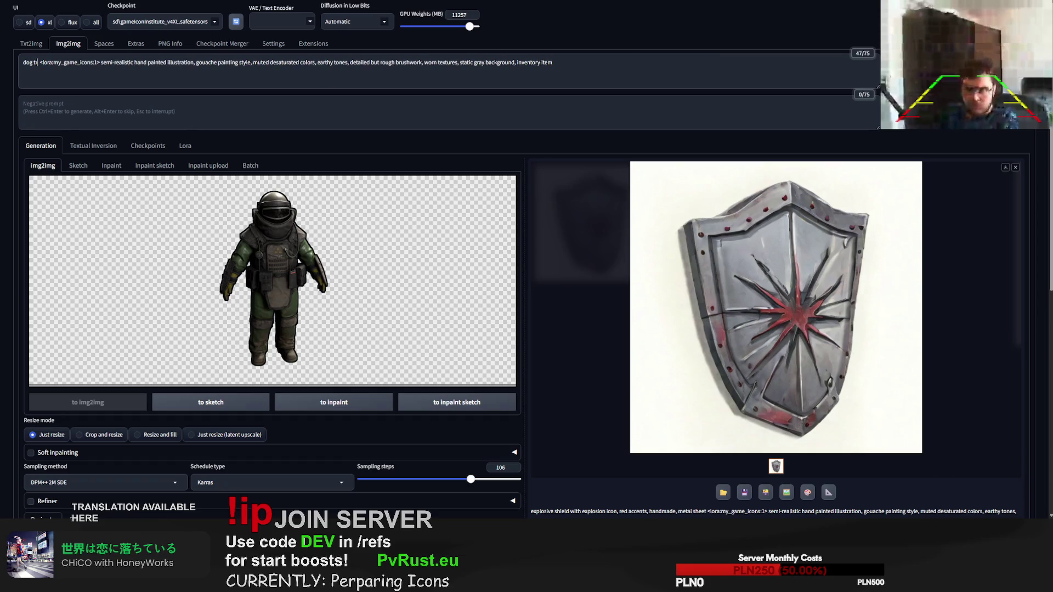
{"action": "type", "text": "aining suit"}
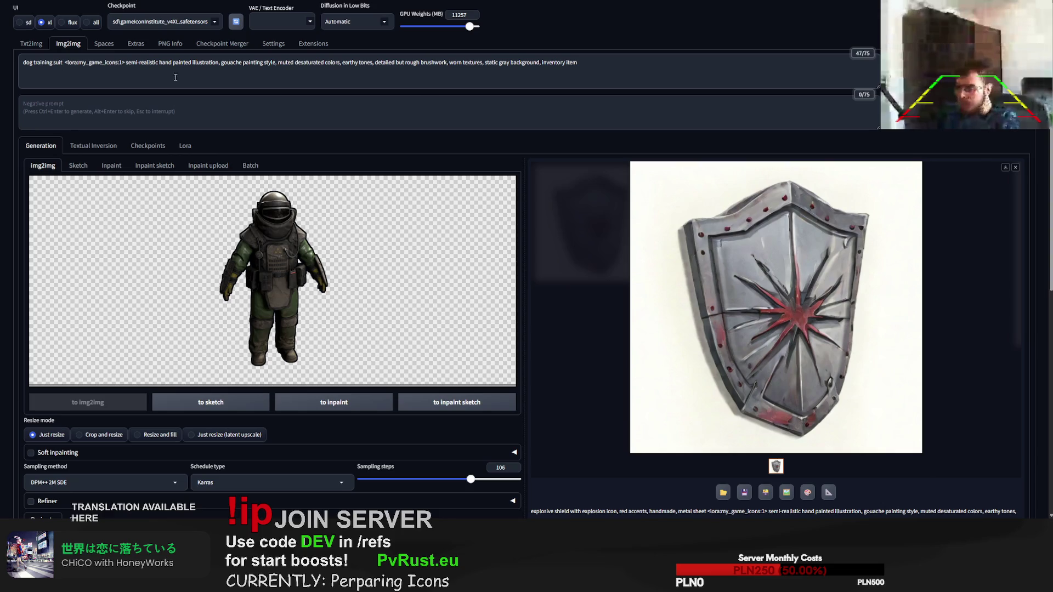
Step: Generate a 'dog training suit' icon, then add 'with helmet' and regenerate
{"action": "key", "text": "ctrl+Return"}
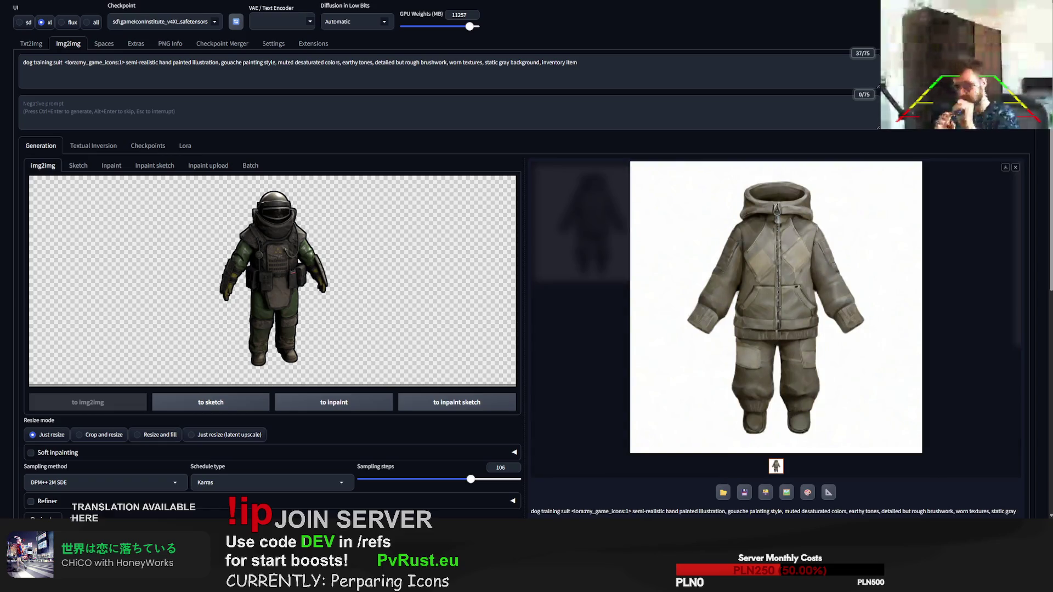
{"action": "left_click", "coordinate": [61, 63]}
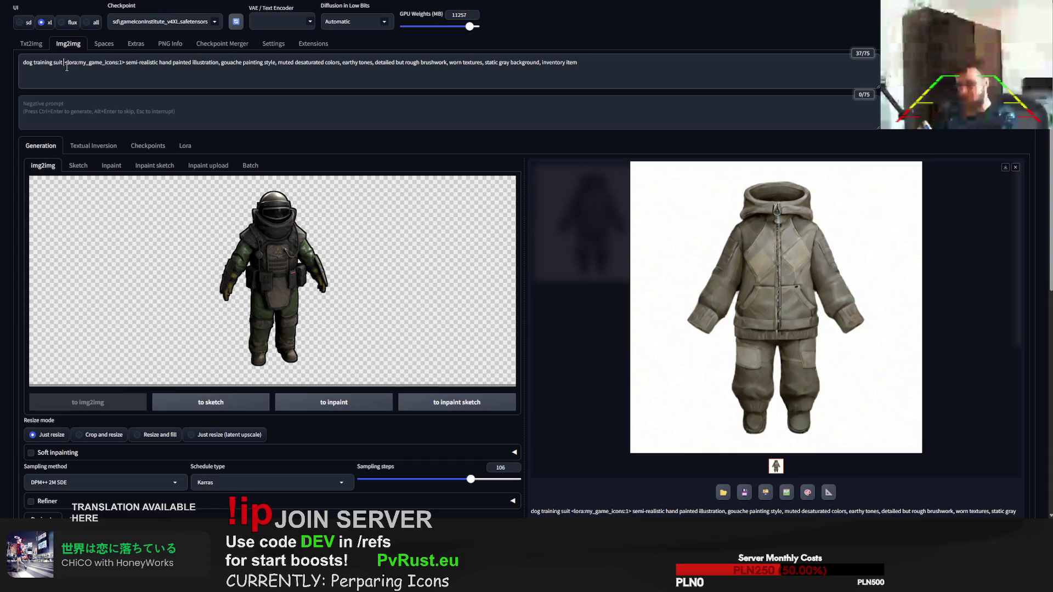
{"action": "type", "text": "with helmet"}
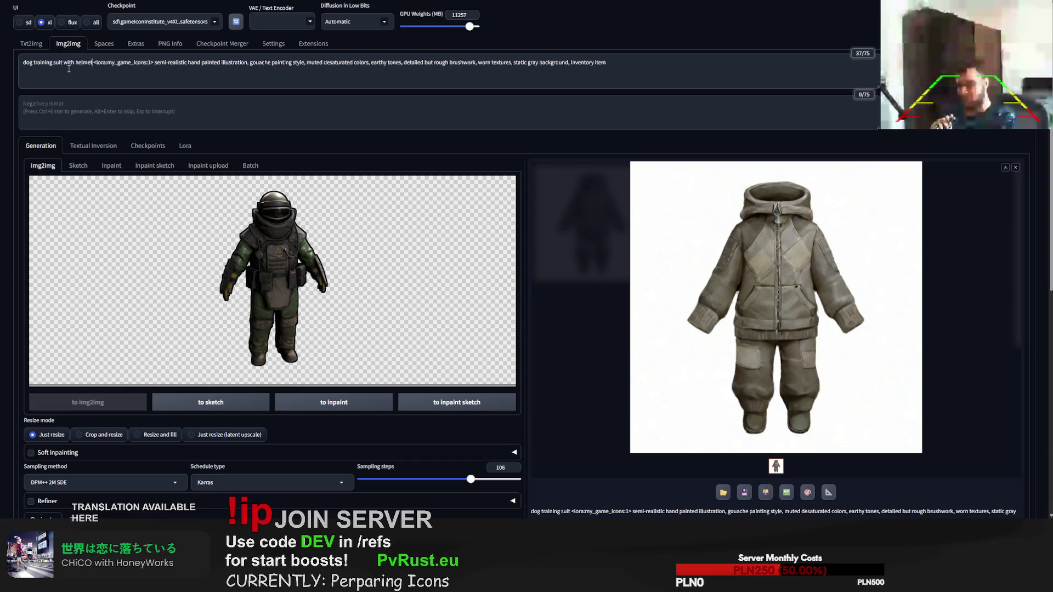
{"action": "key", "text": "ctrl+Return"}
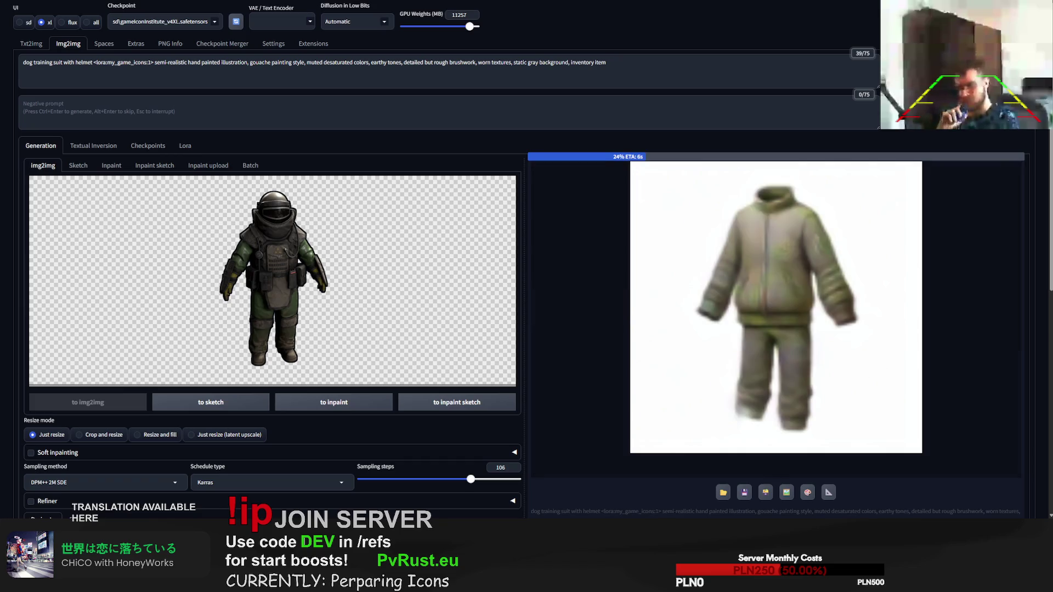
Step: Swap 'helmet' for 'hat', regenerate, and begin adding ', helmet, gloves, boots'
{"action": "double_click", "coordinate": [89, 63]}
{"action": "key", "text": "BackSpace"}
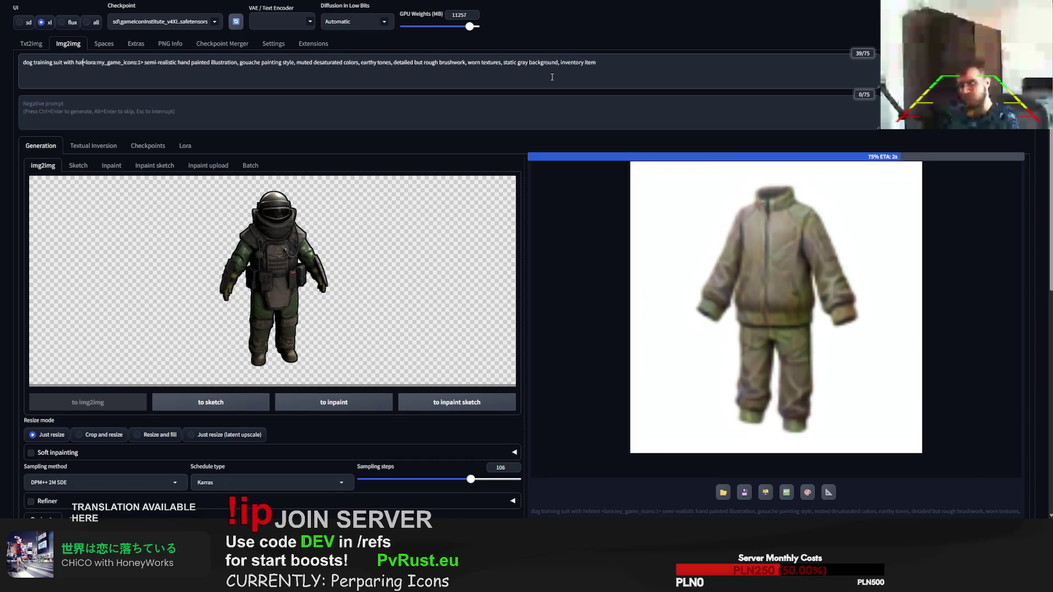
{"action": "type", "text": "hat"}
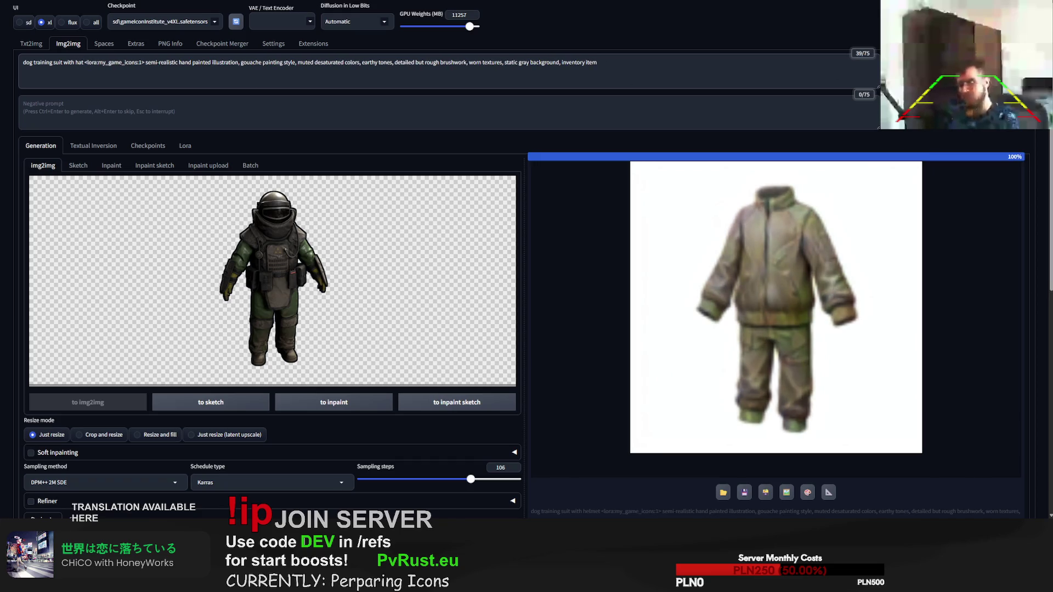
{"action": "key", "text": "ctrl+Return"}
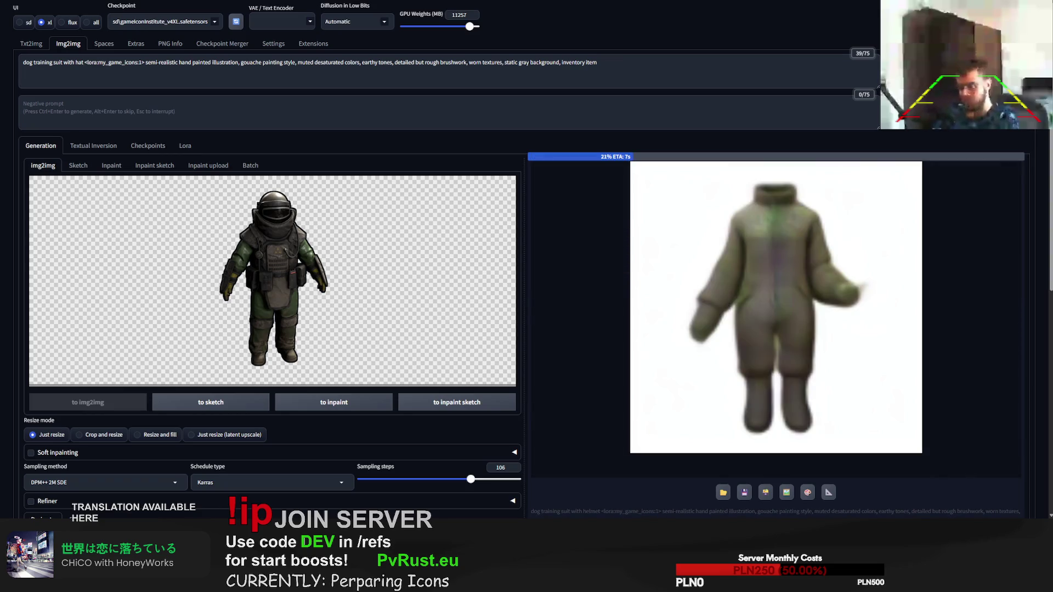
{"action": "left_click", "coordinate": [83, 61]}
{"action": "type", "text": ", helme"}
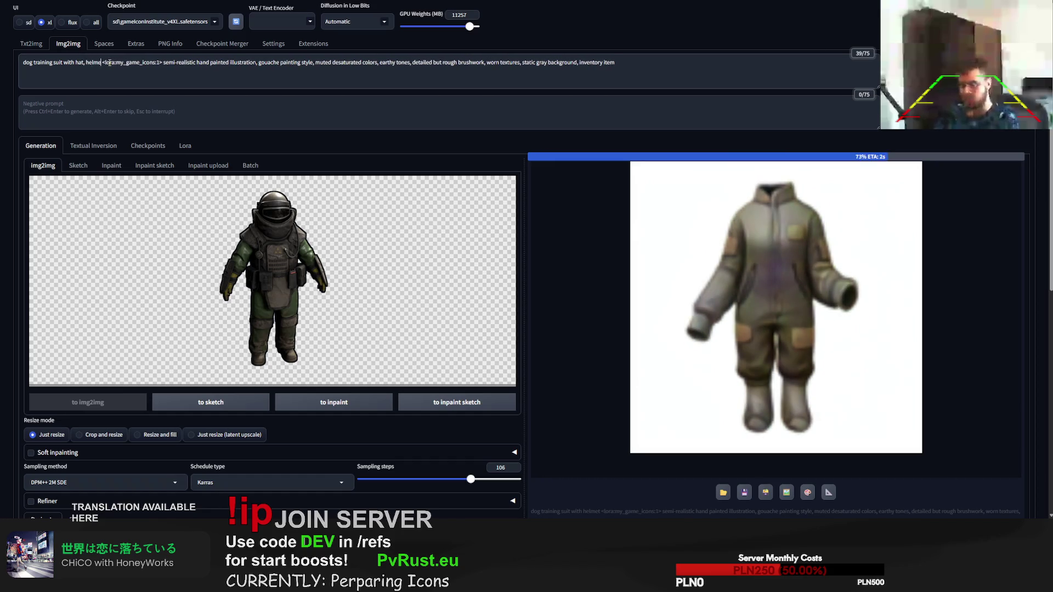
{"action": "type", "text": "t, glove"}
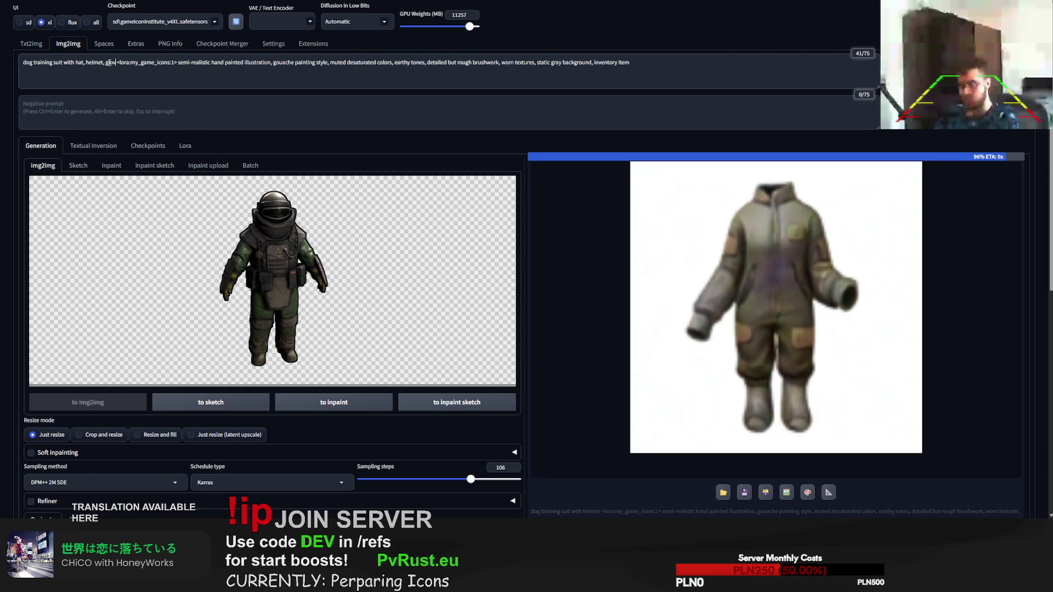
{"action": "type", "text": "s, boots"}
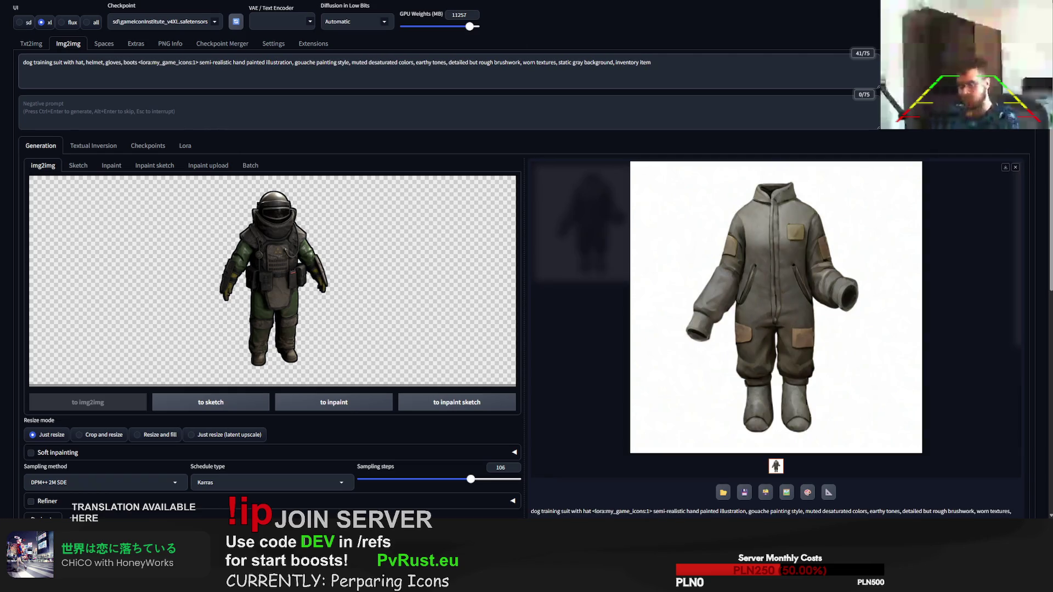
Step: Generate two suits with hat, helmet, gloves, boots, then add ', hat, head mask' with typo fixed
{"action": "key", "text": "ctrl+Return"}
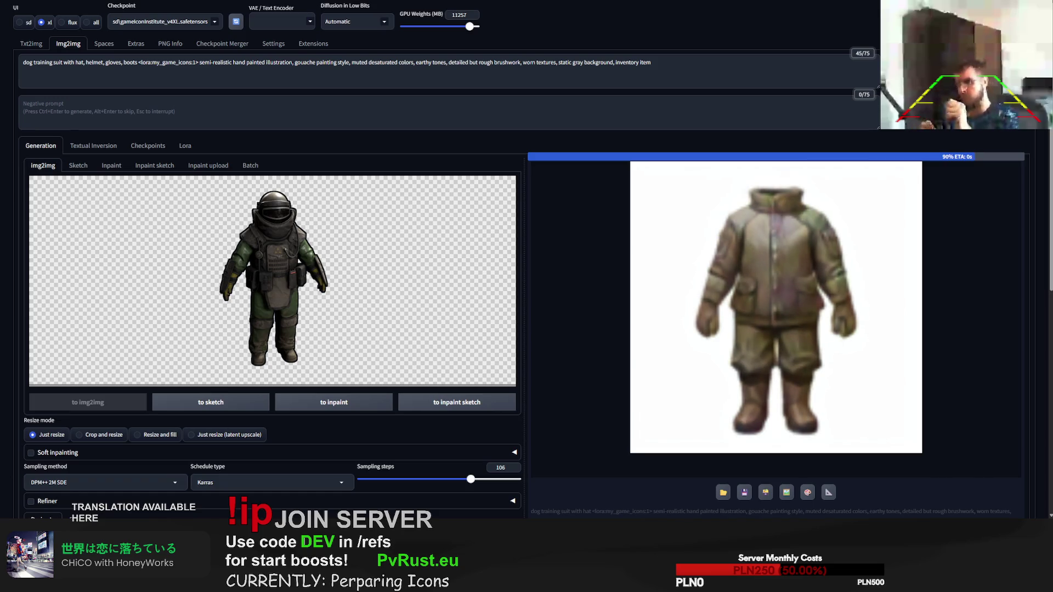
{"action": "key", "text": "ctrl+Return"}
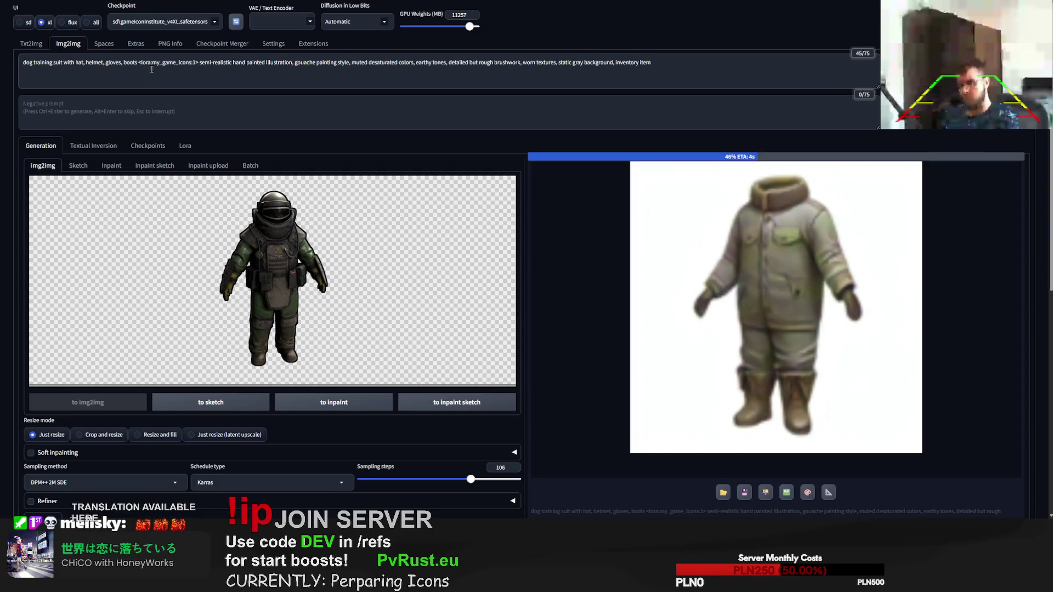
{"action": "type", "text": ", h"}
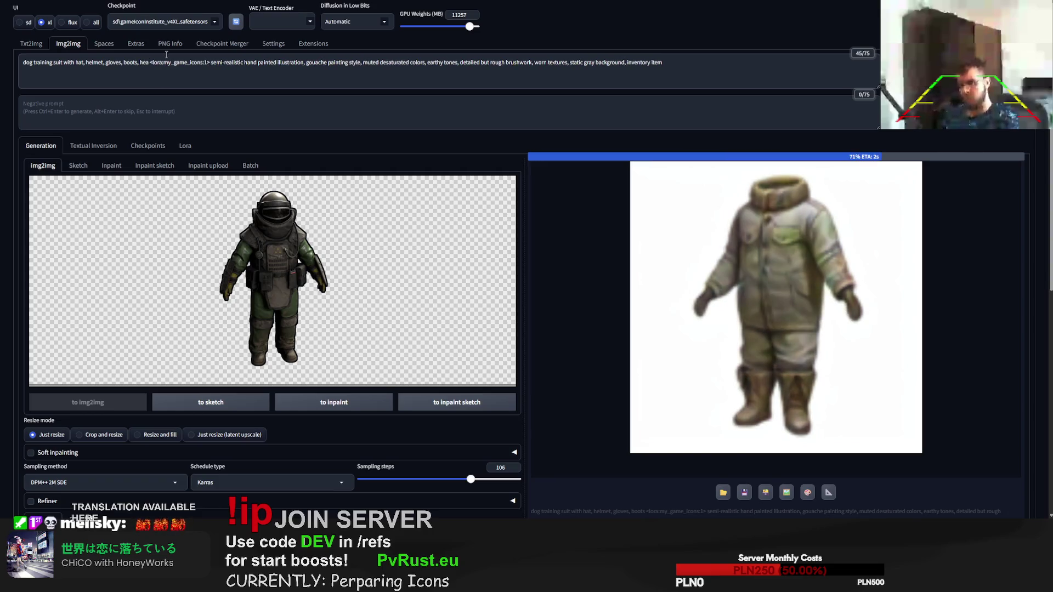
{"action": "type", "text": "e"}
{"action": "key", "text": "BackSpace"}
{"action": "type", "text": "at "}
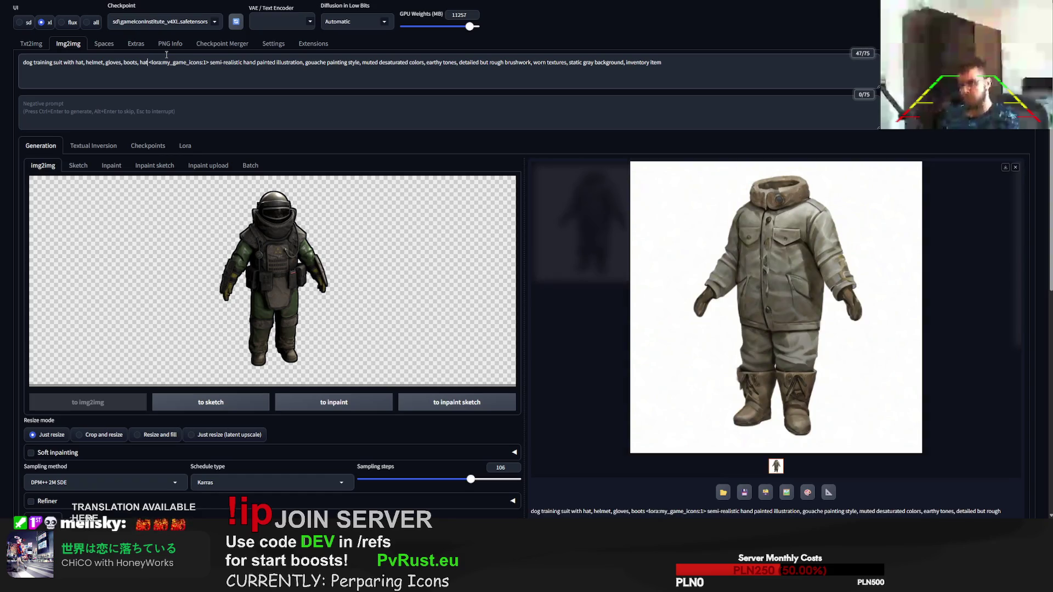
{"action": "type", "text": ", hel"}
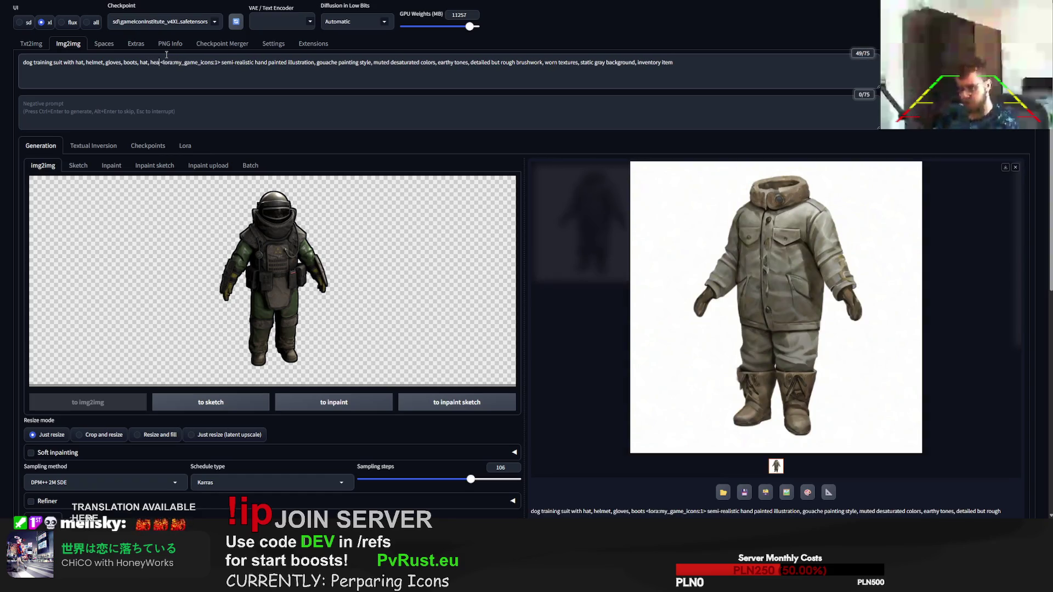
{"action": "type", "text": "d mask"}
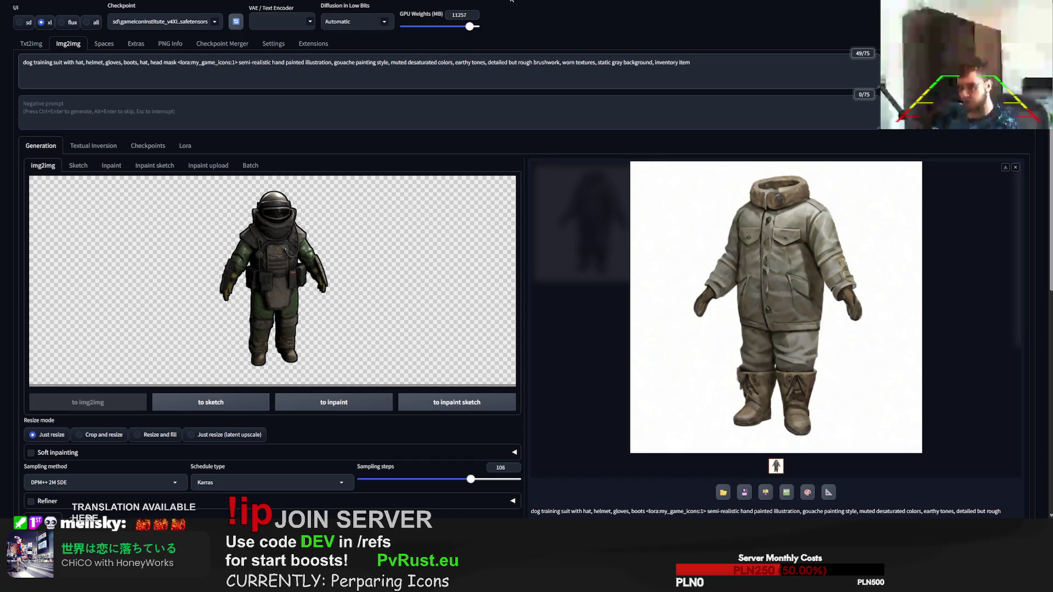
Step: Generate two masked-helmet suit variations and select the gear list for editing
{"action": "key", "text": "ctrl+Return"}
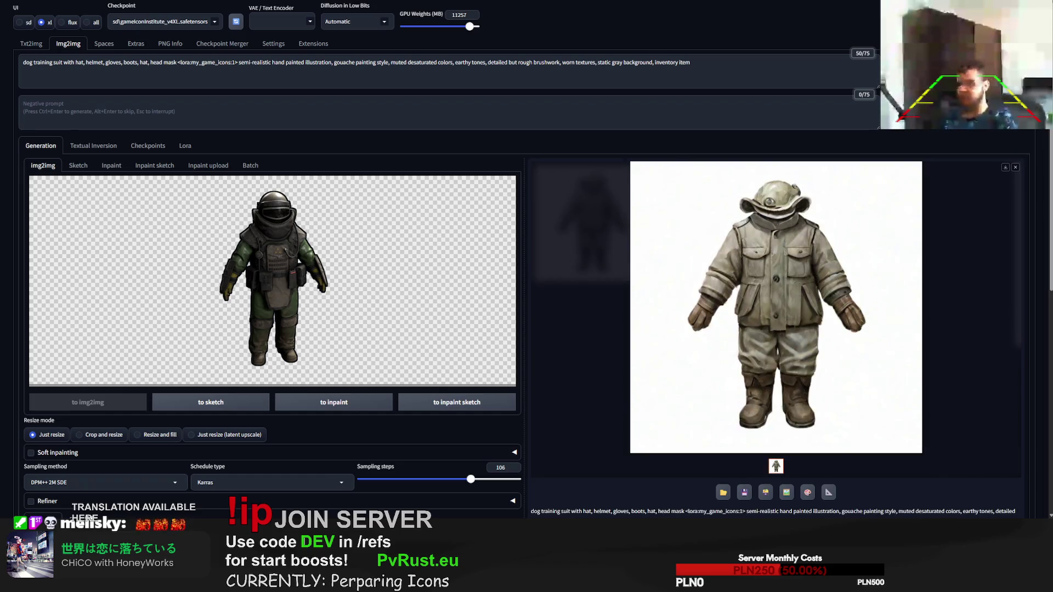
{"action": "key", "text": "ctrl+Return"}
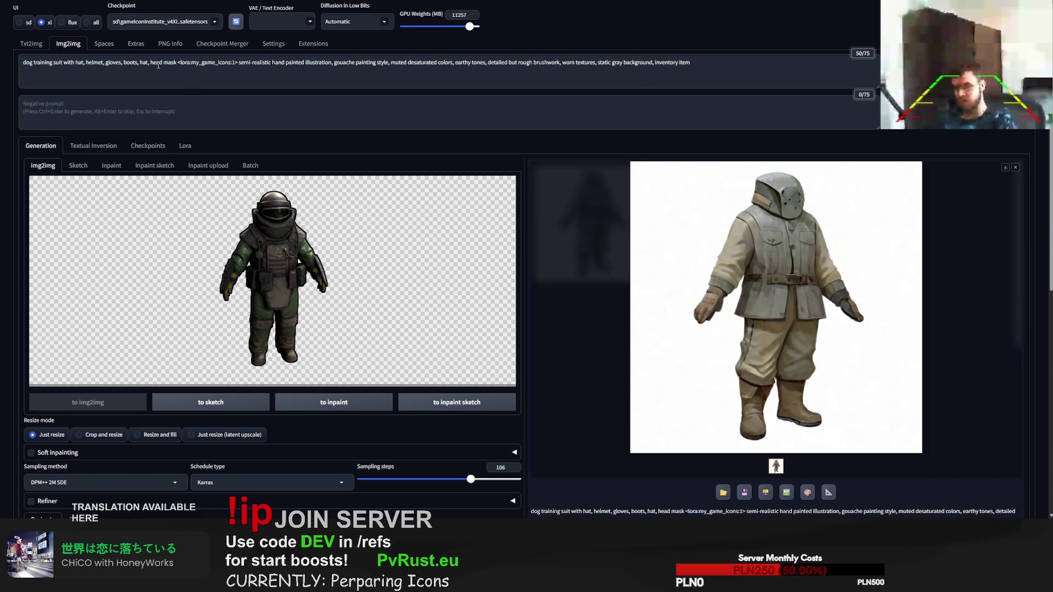
{"action": "left_click_drag", "start_coordinate": [176, 65], "coordinate": [87, 64]}
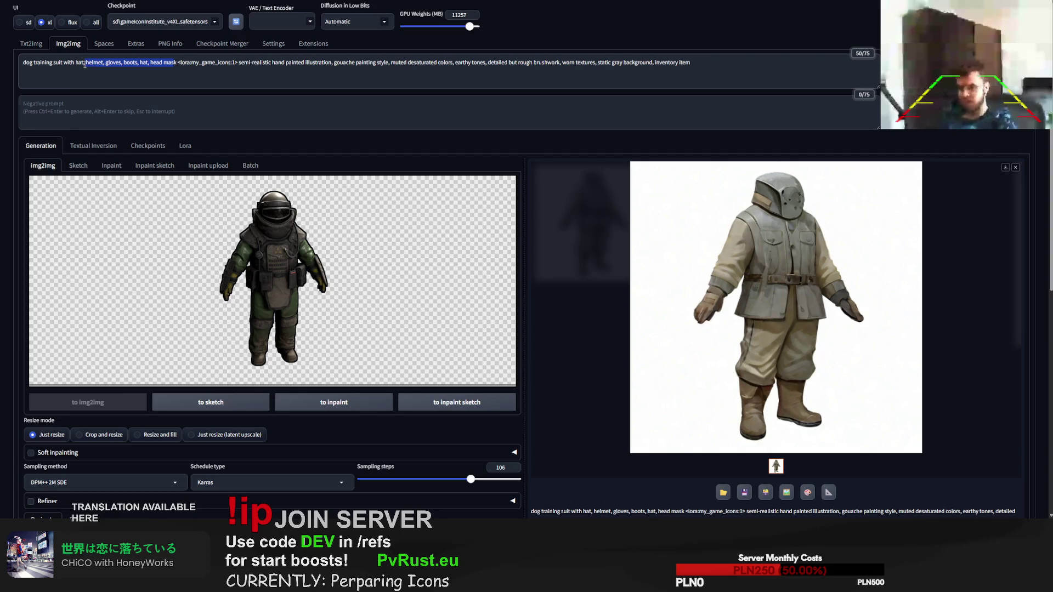
Step: Replace the gear list with 'cosmonaut helmet' in the prompt and generate the suit icon
{"action": "key", "text": "BackSpace"}
{"action": "key", "text": "BackSpace"}
{"action": "key", "text": "BackSpace"}
{"action": "type", "text": "cos"}
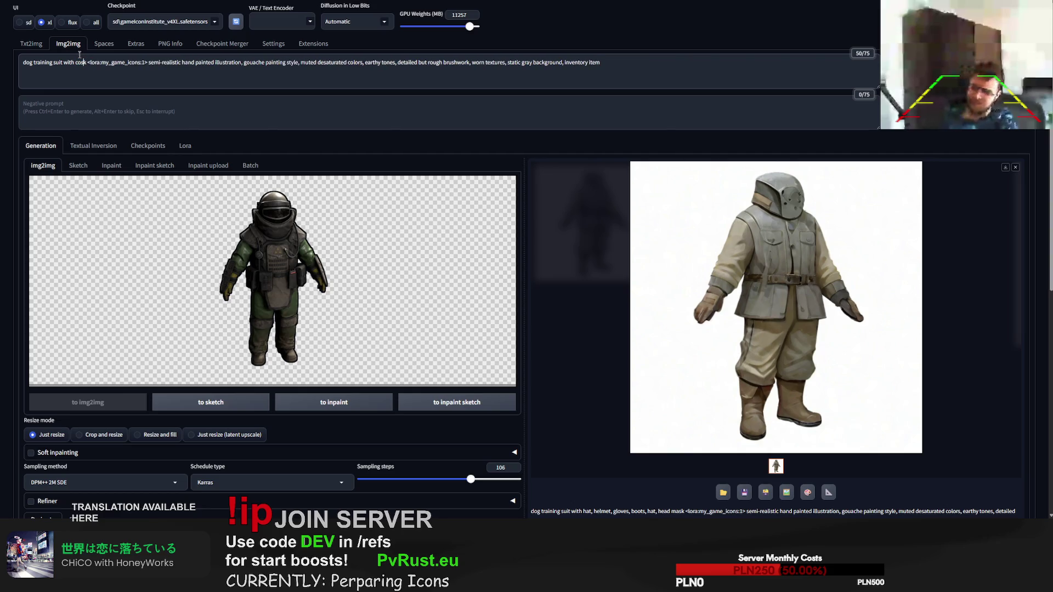
{"action": "type", "text": "mo"}
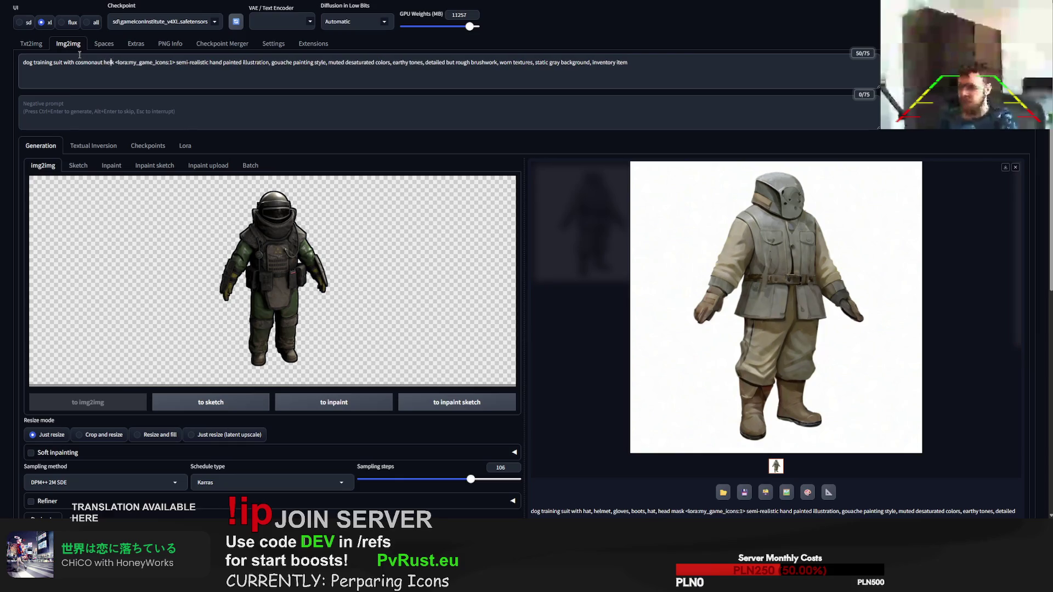
{"action": "type", "text": "naut helmet"}
{"action": "key", "text": "Delete"}
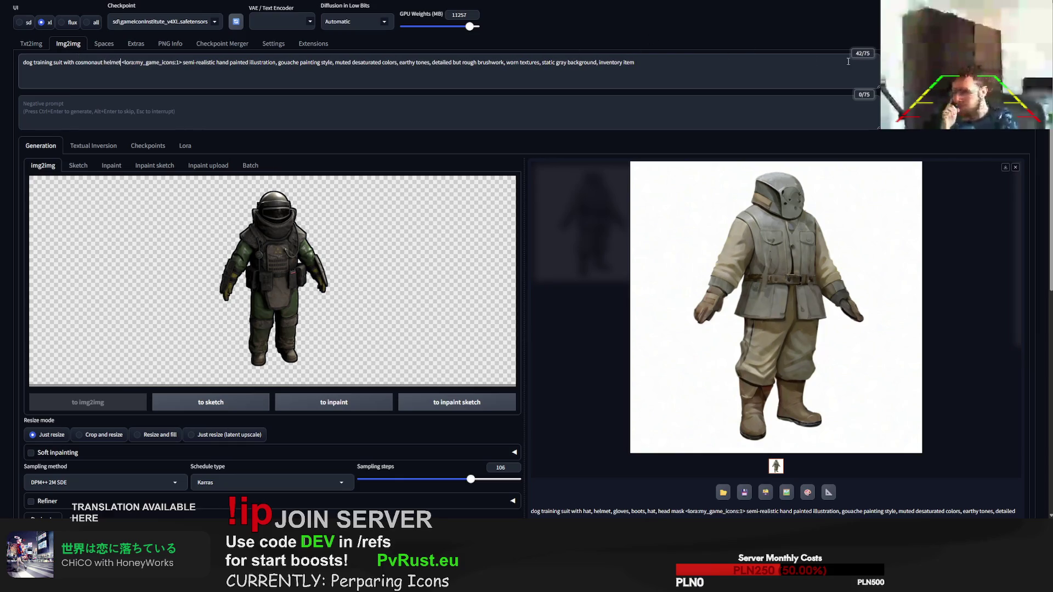
{"action": "key", "text": "ctrl+Return"}
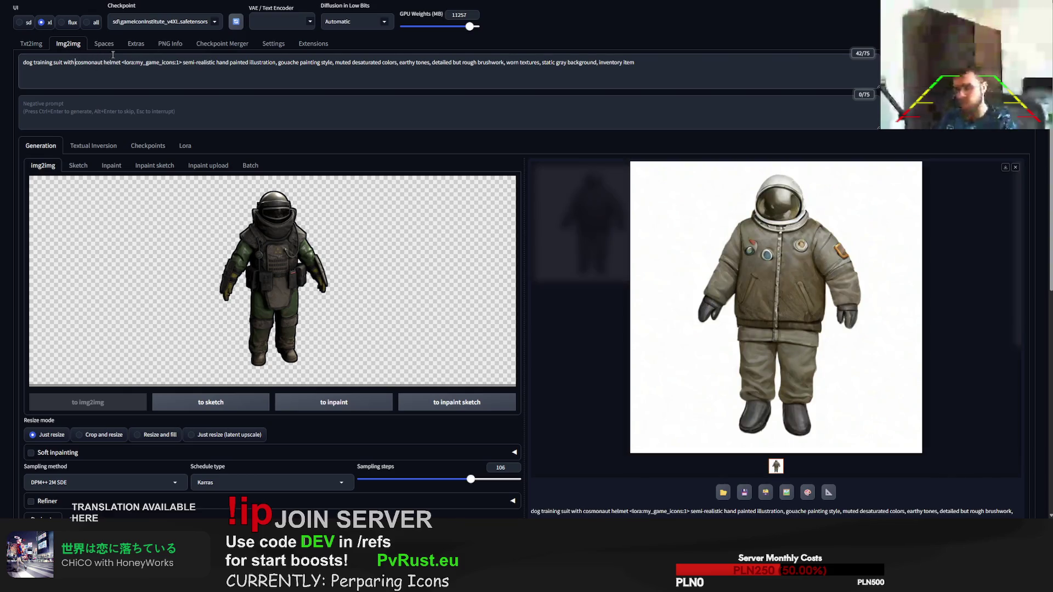
{"action": "type", "text": "m,e"}
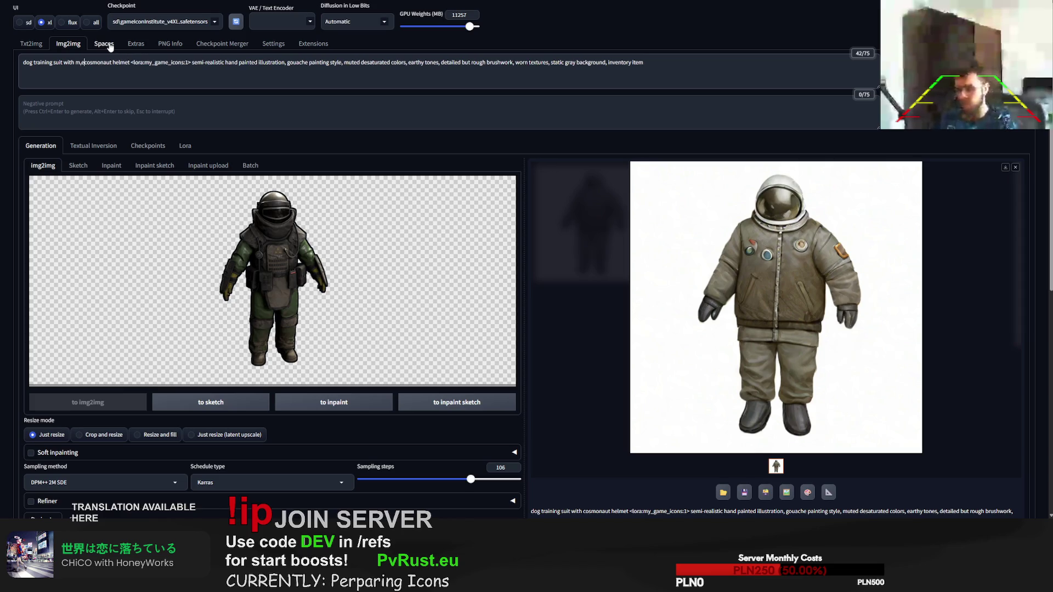
Step: Describe the helmet as 'chainlink metal' and generate again
{"action": "key", "text": "BackSpace"}
{"action": "type", "text": "etal"}
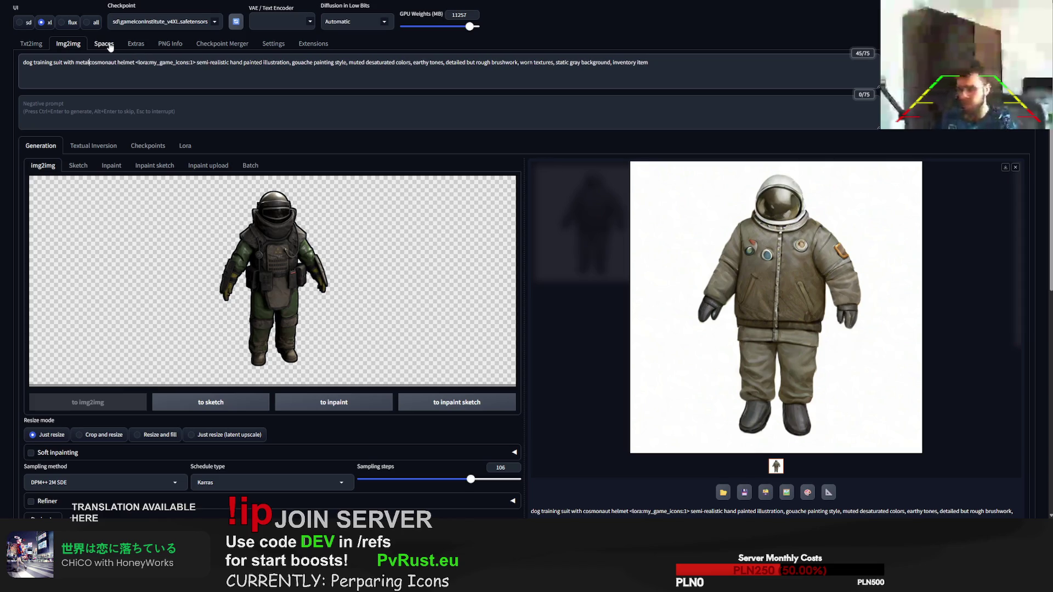
{"action": "key", "text": "BackSpace"}
{"action": "key", "text": "BackSpace"}
{"action": "key", "text": "BackSpace"}
{"action": "key", "text": "BackSpace"}
{"action": "key", "text": "BackSpace"}
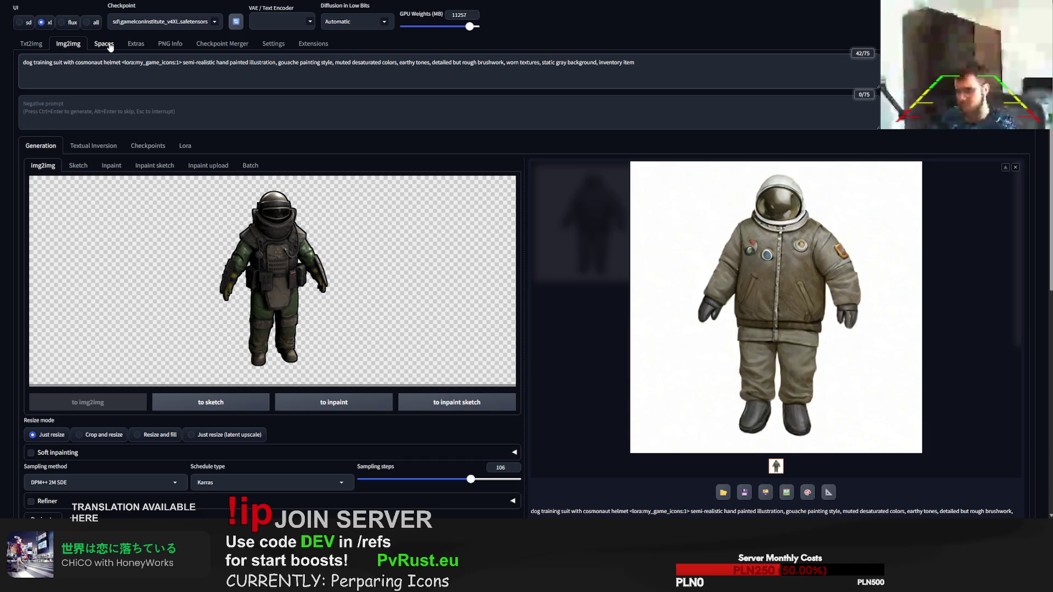
{"action": "type", "text": "chainlink"}
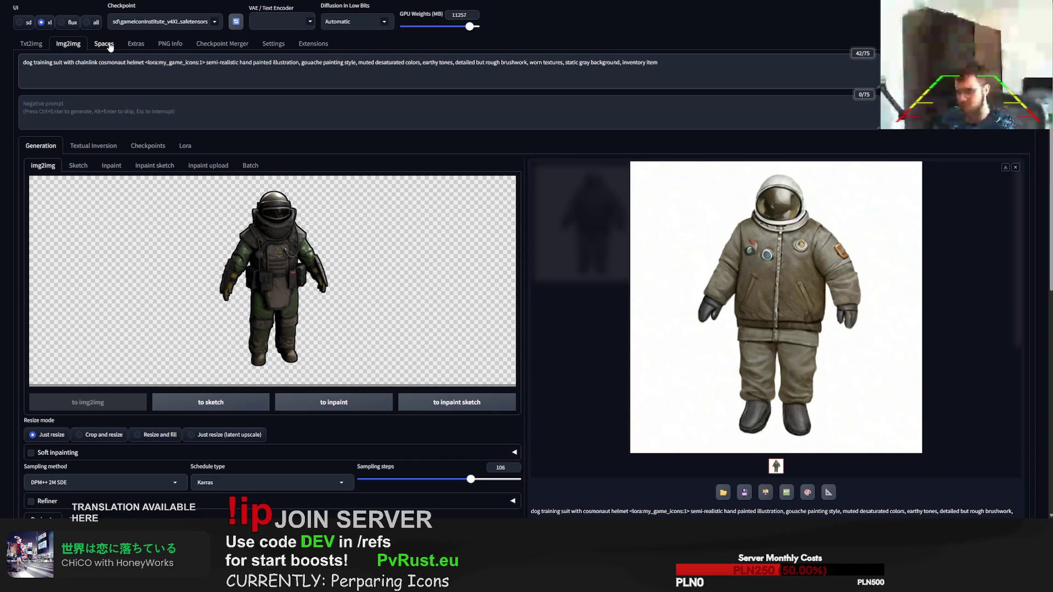
{"action": "type", "text": " metcosmonaut hel"}
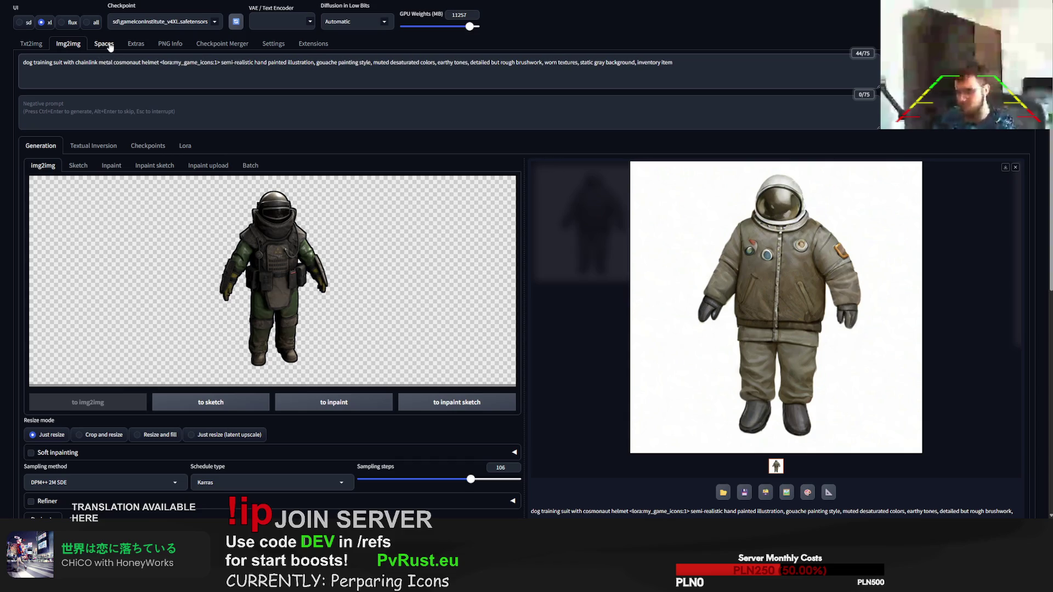
{"action": "key", "text": "ctrl+Return"}
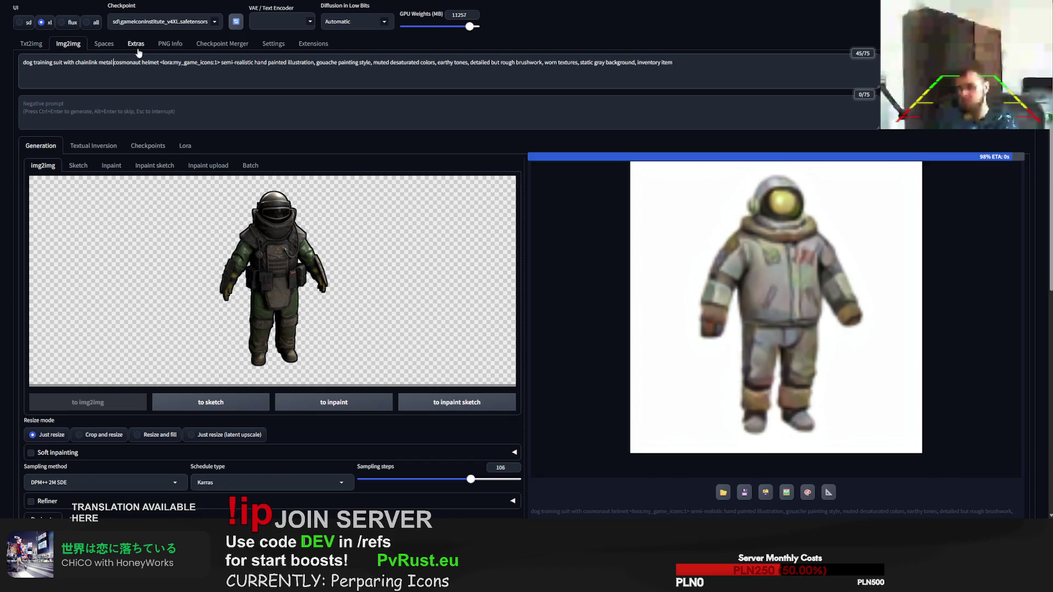
{"action": "type", "text": "black"}
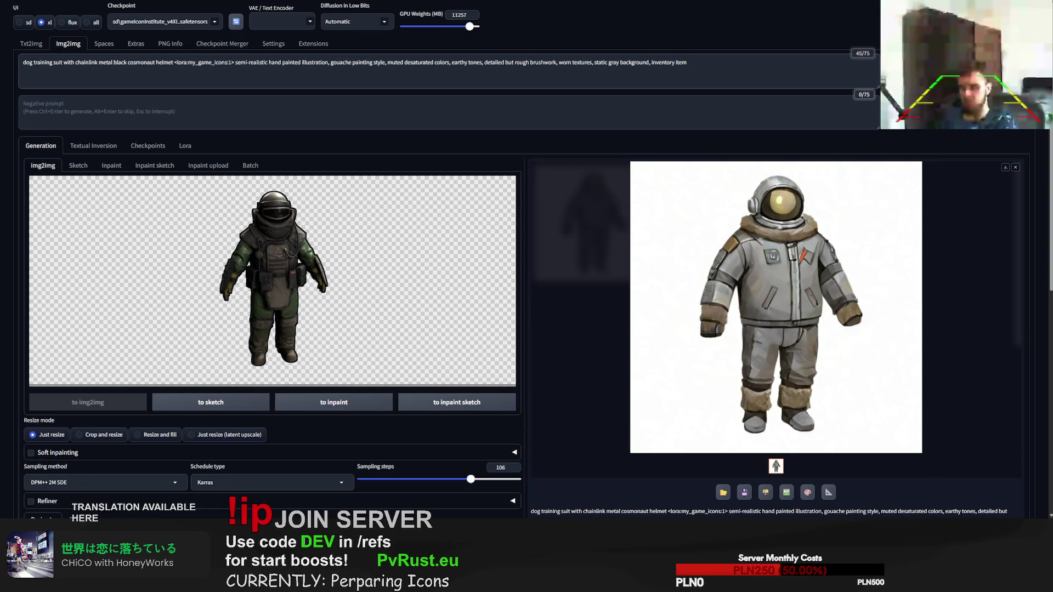
Step: Generate with 'black' added, then with 'heavy' helmet replacing 'cosmonaut'
{"action": "key", "text": "ctrl+Return"}
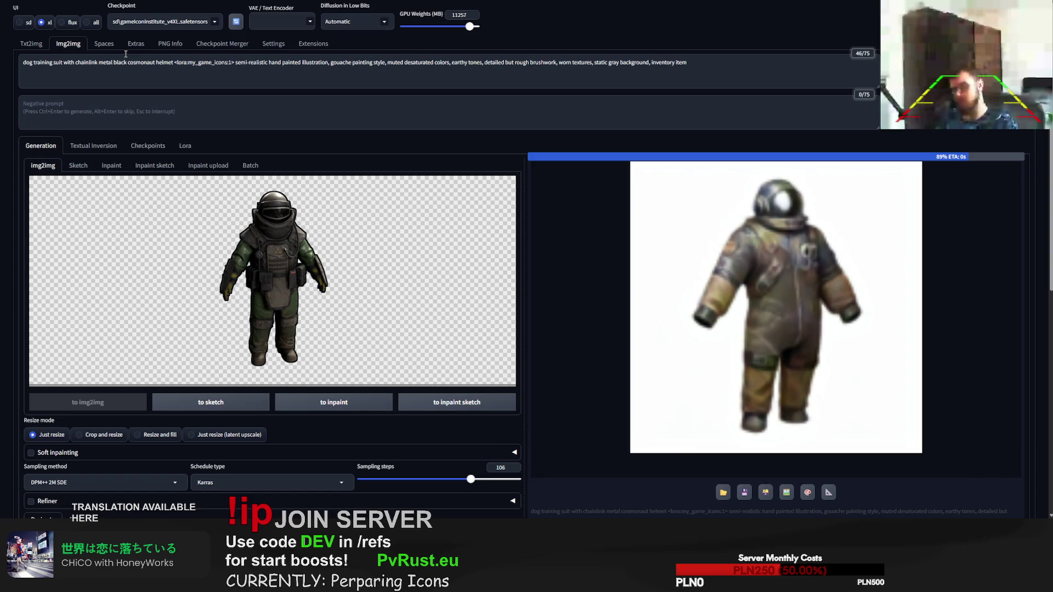
{"action": "left_click", "coordinate": [141, 63]}
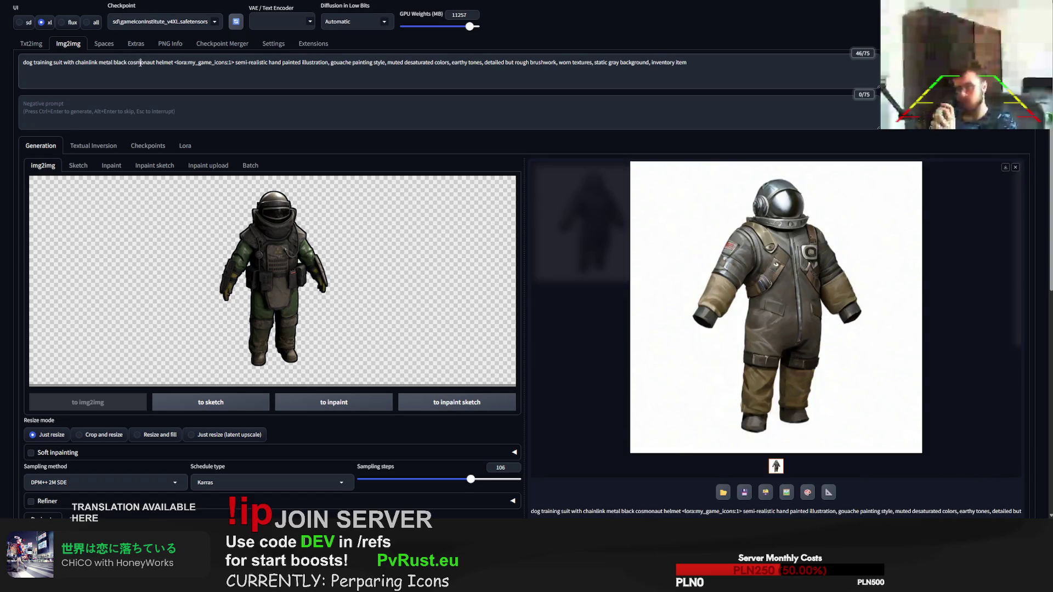
{"action": "type", "text": "heavy"}
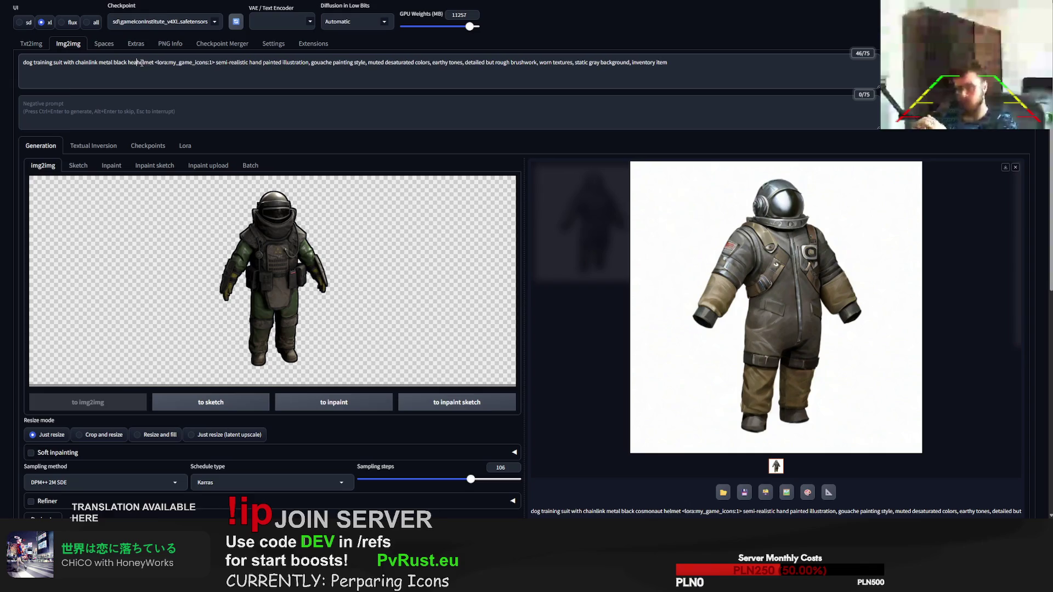
{"action": "key", "text": "ctrl+Return"}
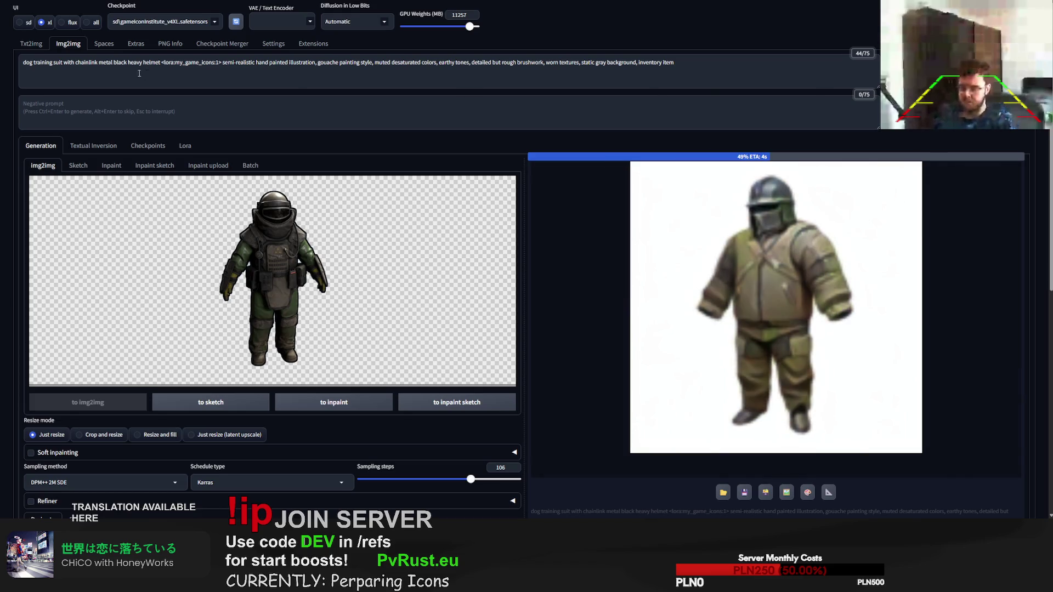
Step: Add ', gloves, boots' after helmet and generate several suit variations
{"action": "left_click", "coordinate": [162, 62]}
{"action": "type", "text": ", glov"}
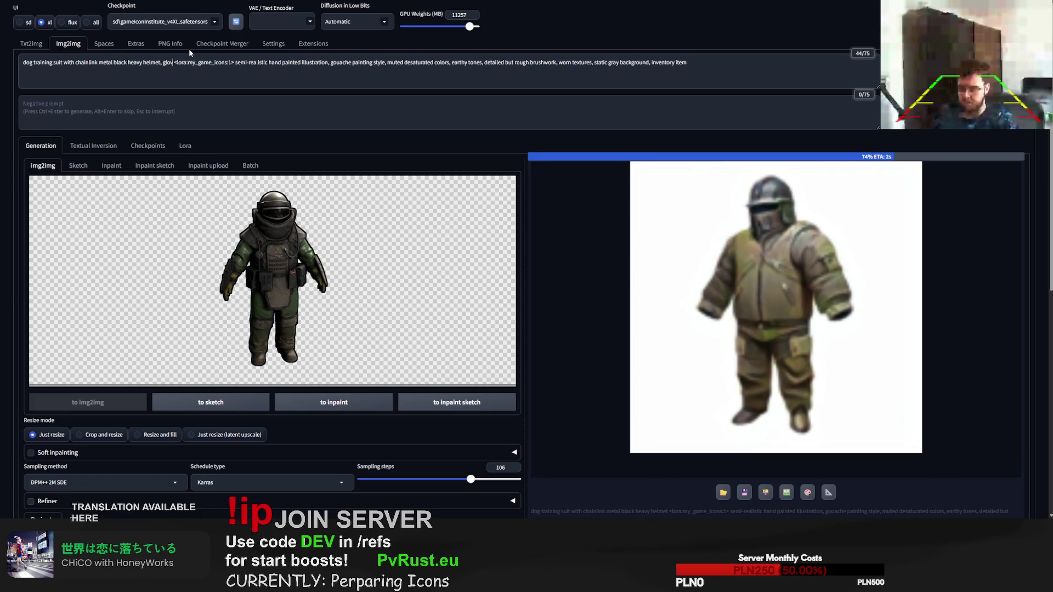
{"action": "type", "text": "es, boots"}
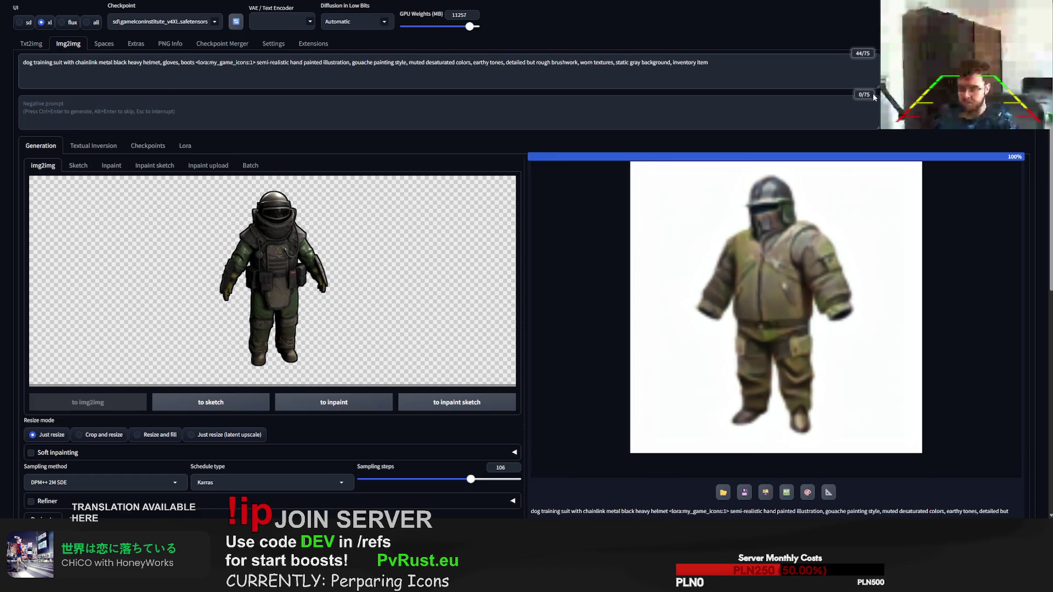
{"action": "key", "text": "ctrl+Return"}
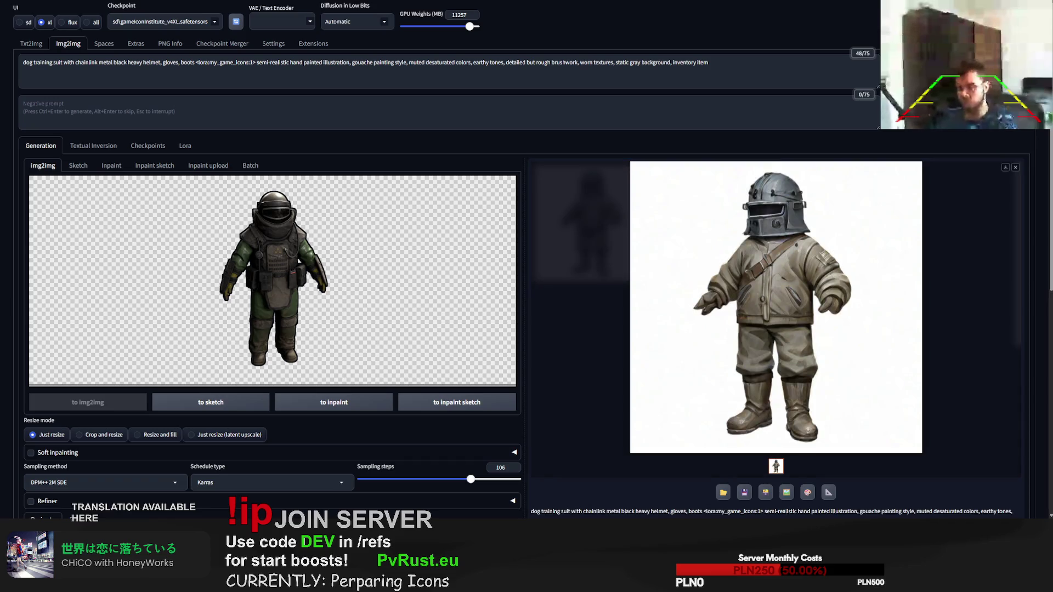
{"action": "key", "text": "ctrl+Return"}
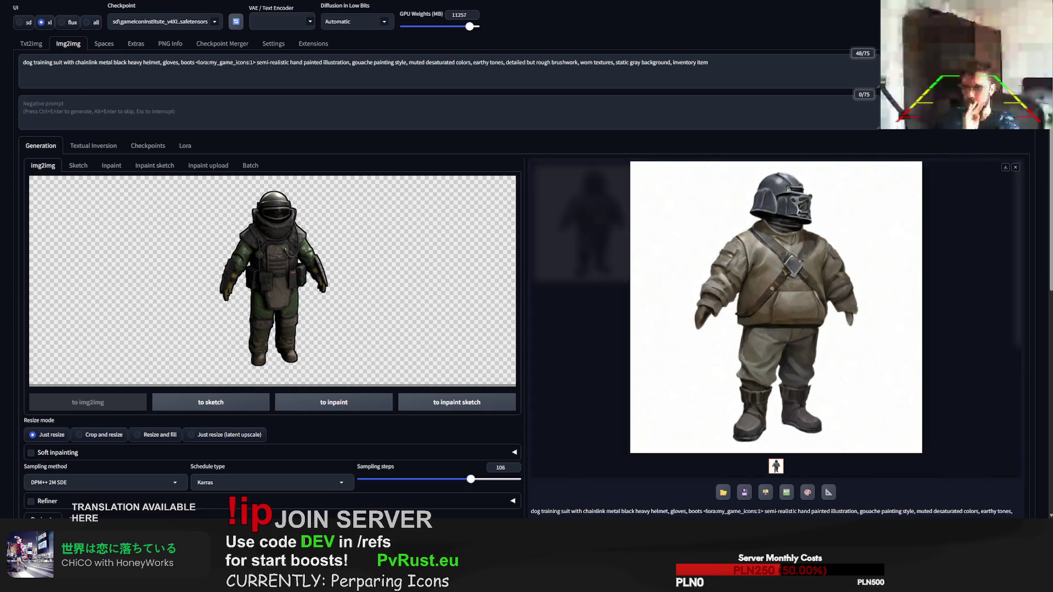
{"action": "key", "text": "ctrl+Return"}
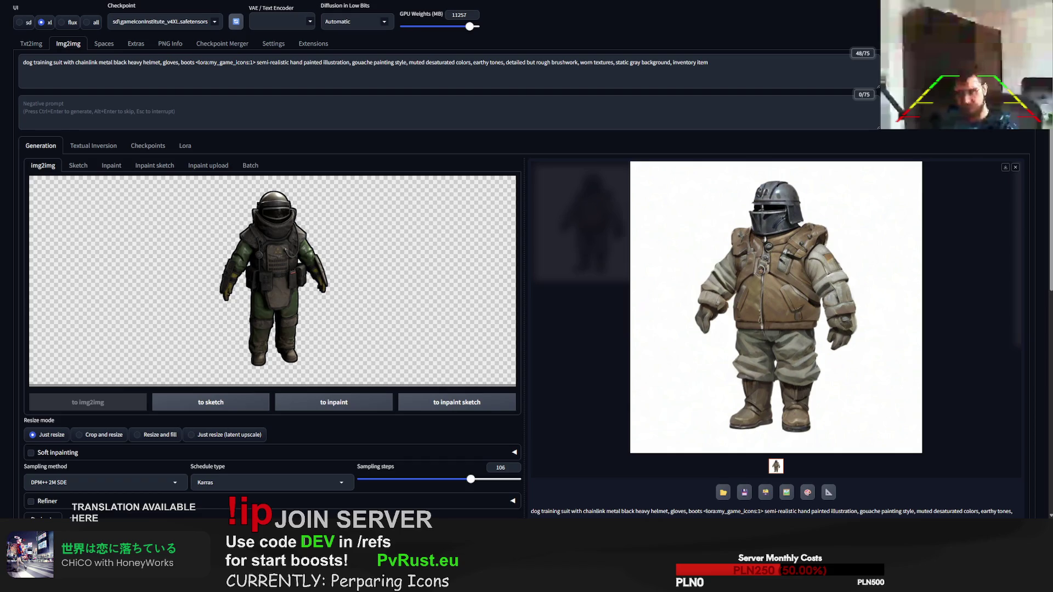
Step: In txt2img, replace the belt description with a 'bronze addons' talisman prompt and generate
{"action": "left_click", "coordinate": [34, 46]}
{"action": "left_click_drag", "start_coordinate": [90, 62], "coordinate": [23, 63]}
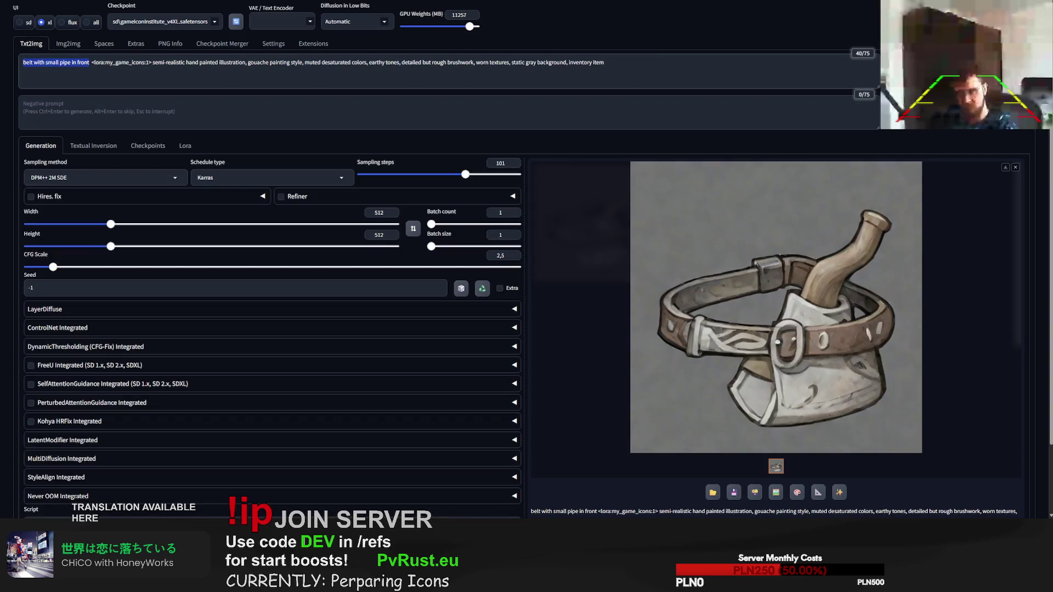
{"action": "type", "text": "wooden talisman"}
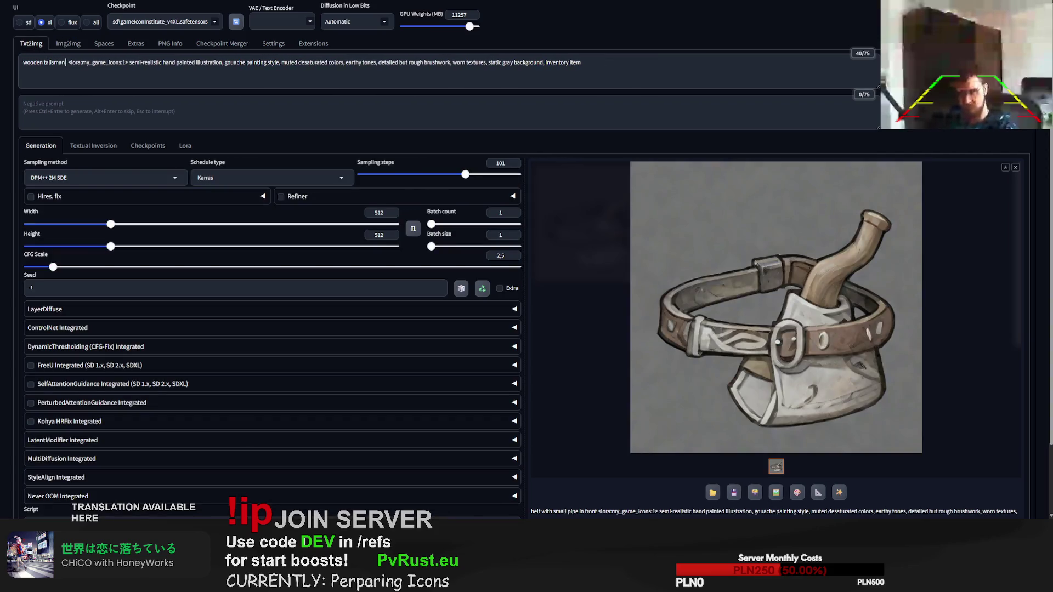
{"action": "type", "text": " with blood runes"}
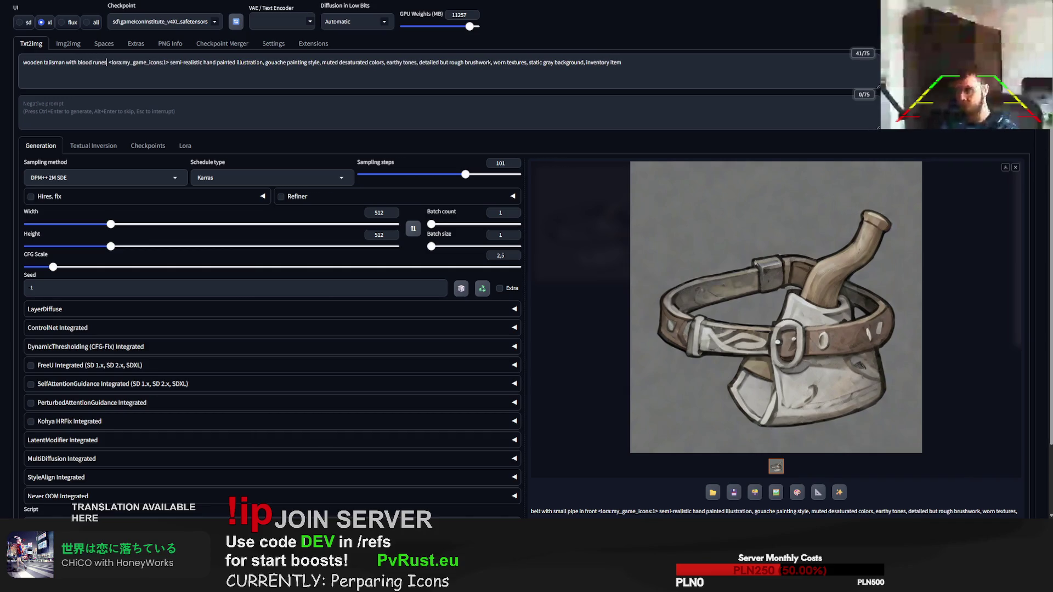
{"action": "type", "text": ", bro"}
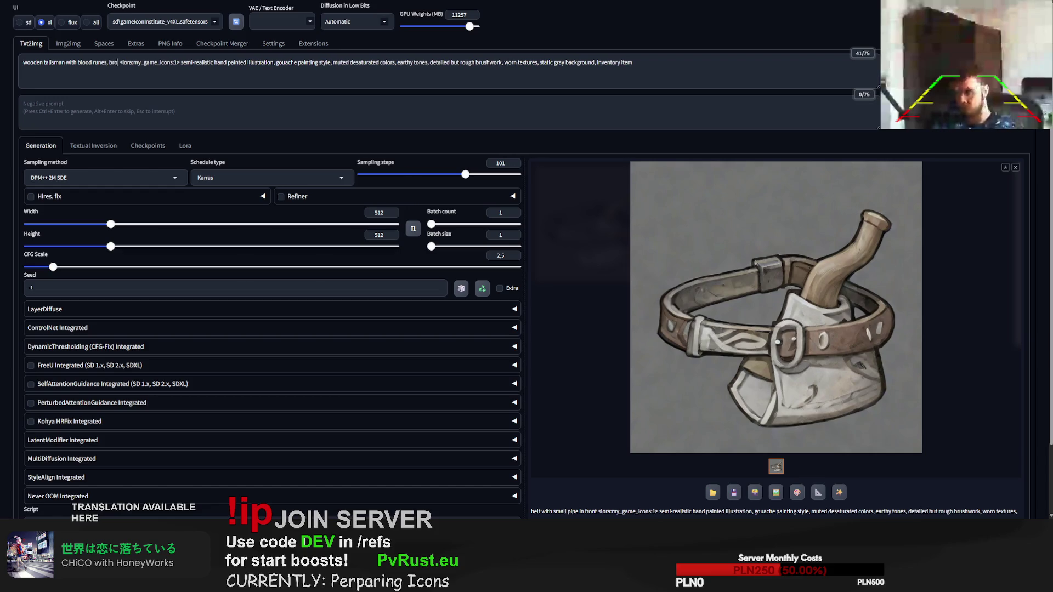
{"action": "type", "text": "nze "}
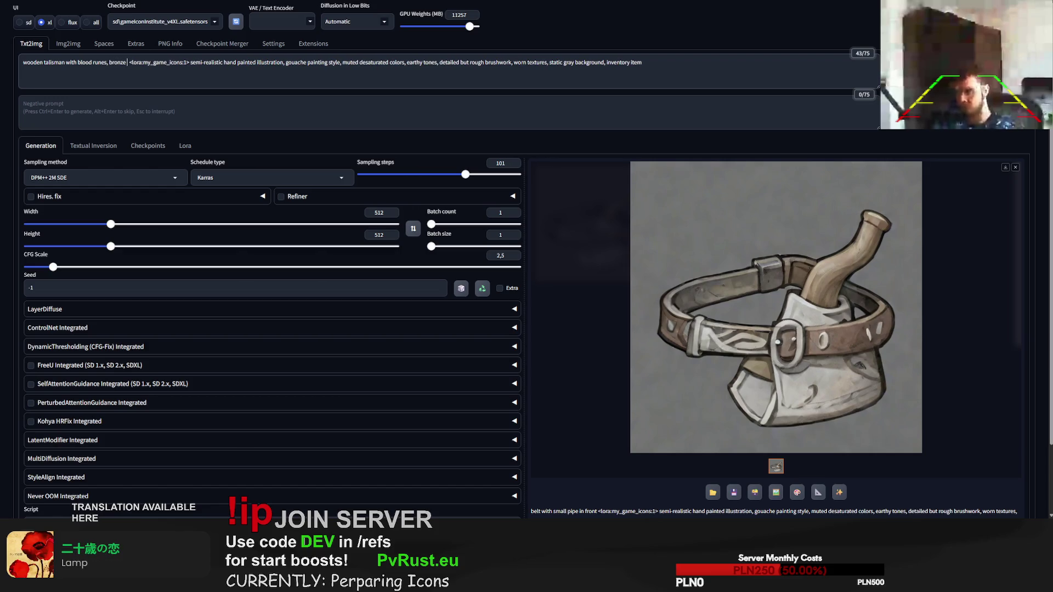
{"action": "type", "text": "addons"}
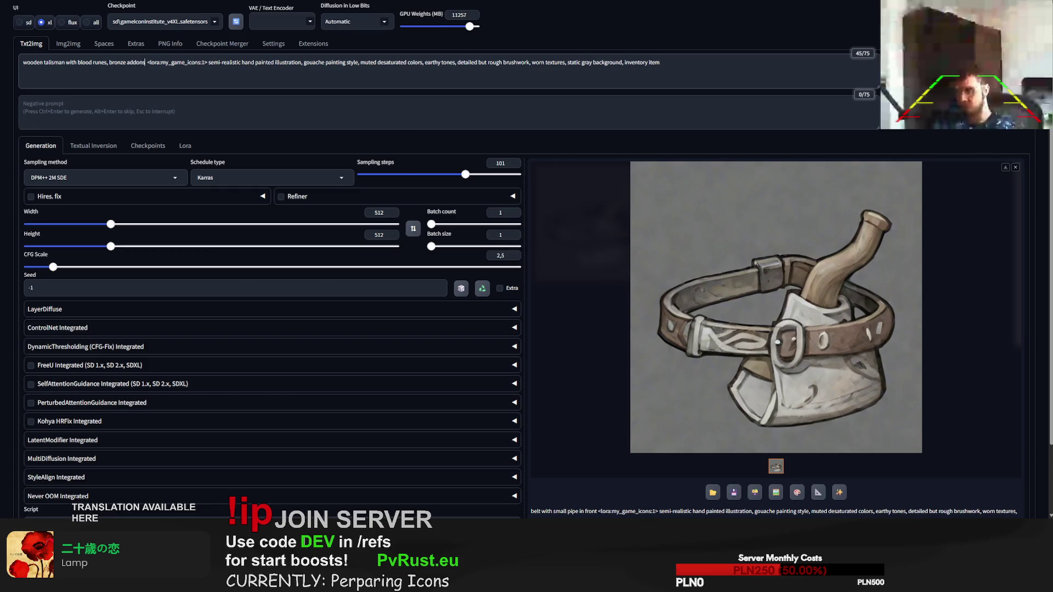
{"action": "key", "text": "ctrl+Return"}
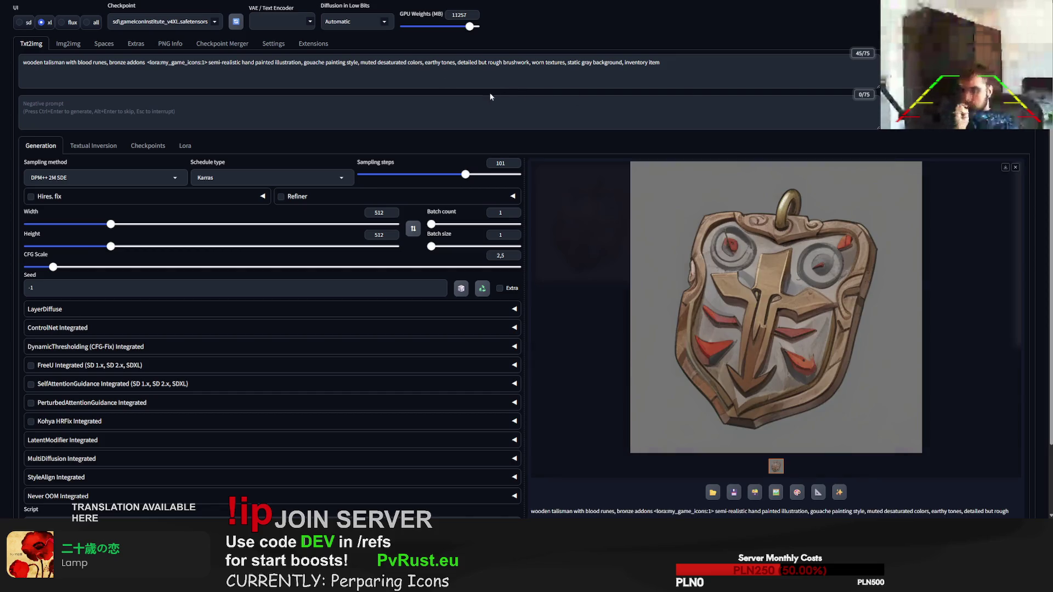
Step: Insert 'spirit, cult, cannibals,' after 'blood runes,' and generate the talisman again
{"action": "left_click", "coordinate": [43, 64]}
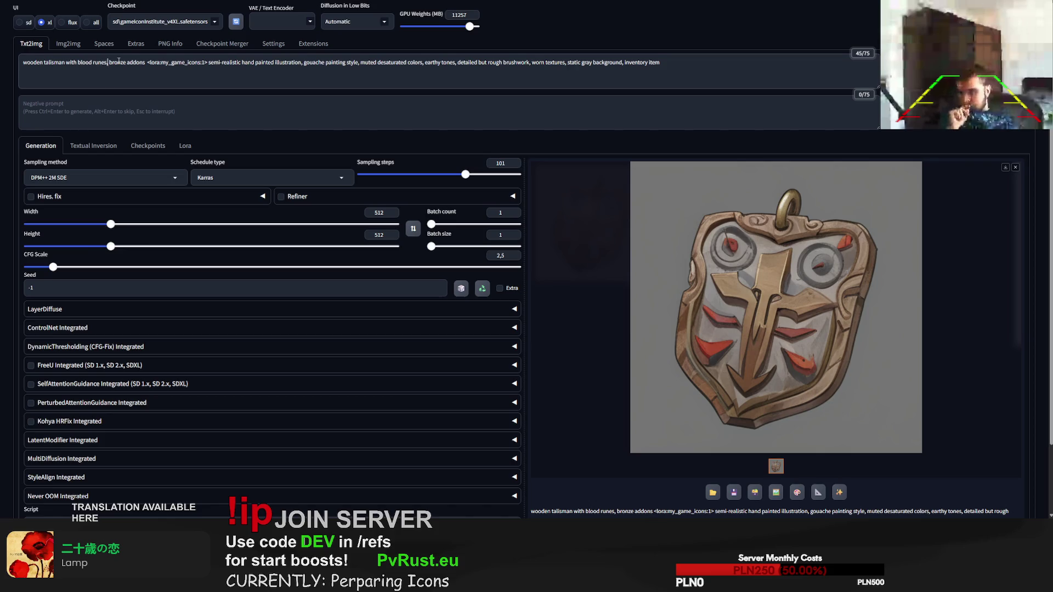
{"action": "type", "text": "spict"}
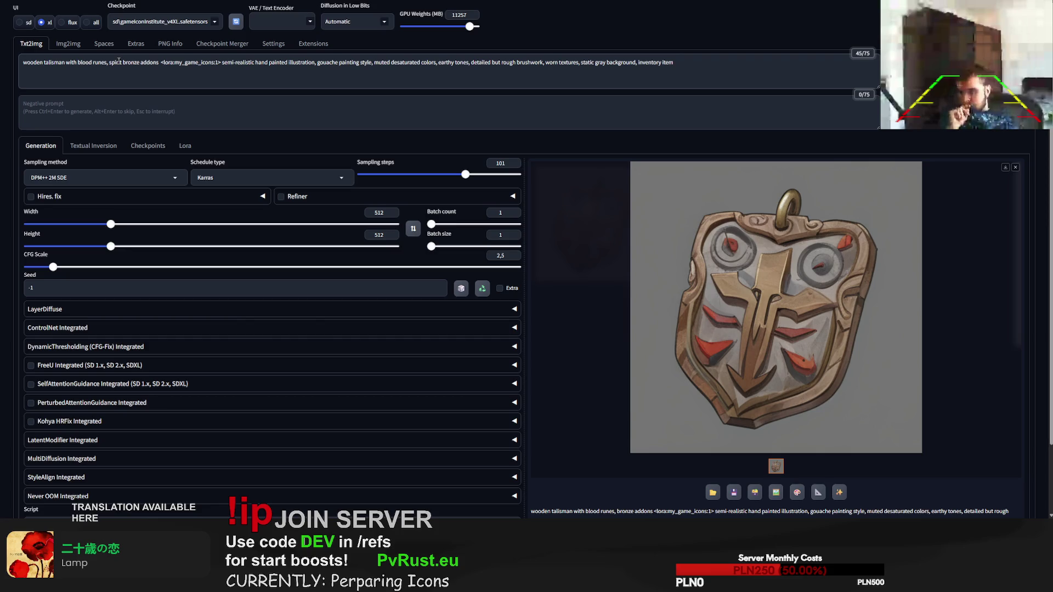
{"action": "type", "text": ", cult,"}
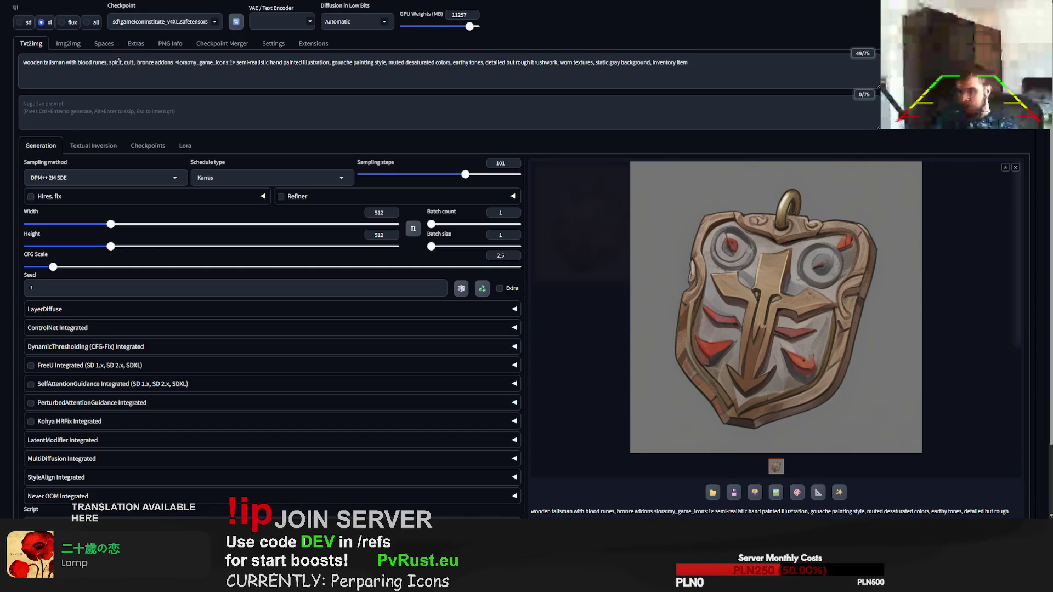
{"action": "type", "text": " cannib"}
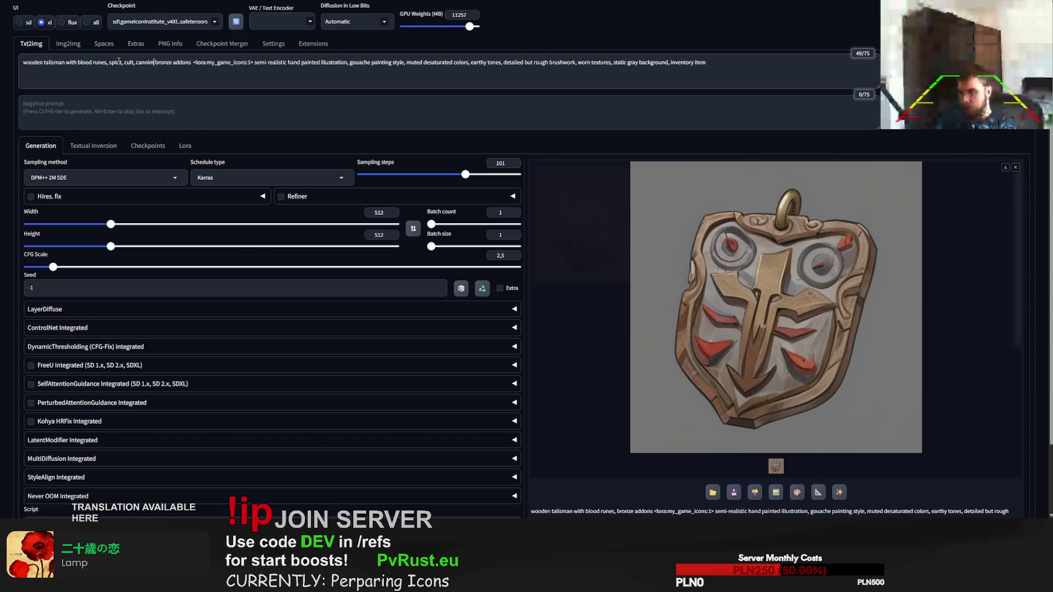
{"action": "type", "text": "als,"}
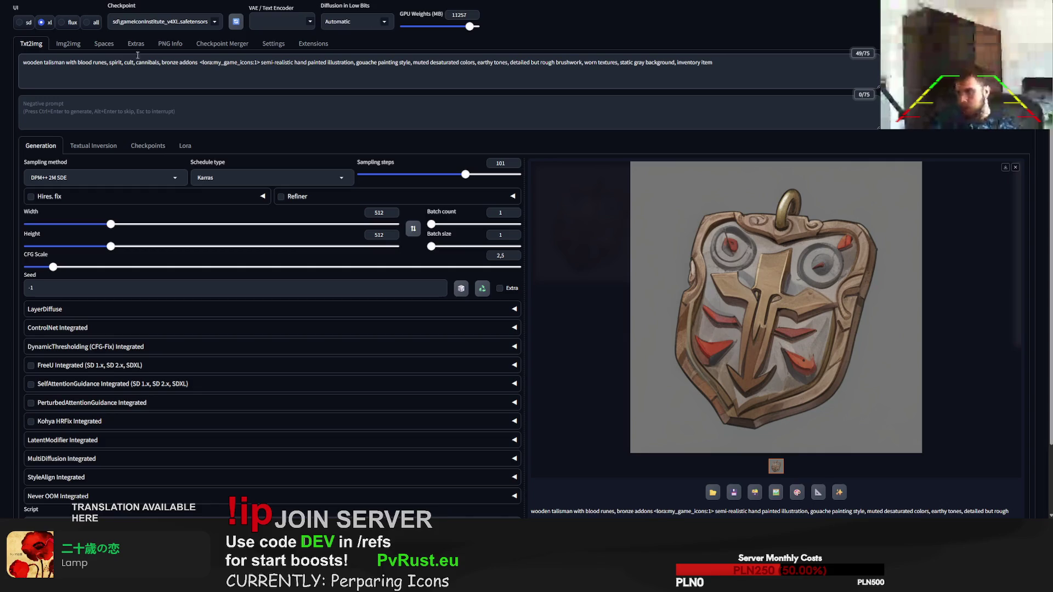
{"action": "key", "text": "ctrl+Return"}
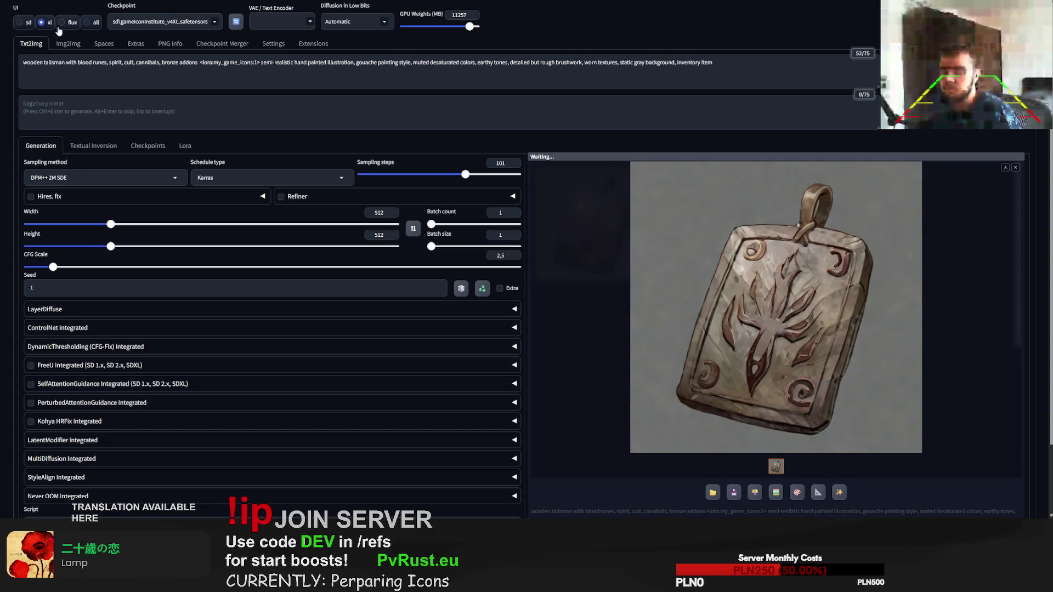
Step: Add ', blood marks' after 'bronze addons' and reuse the last image's seed
{"action": "left_click", "coordinate": [198, 63]}
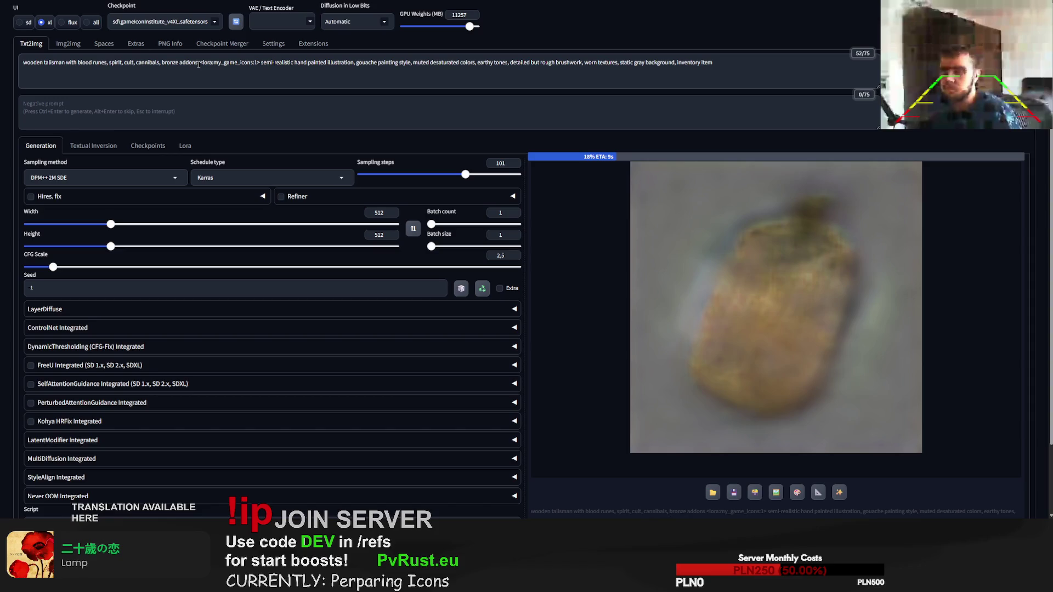
{"action": "type", "text": ", blood marks"}
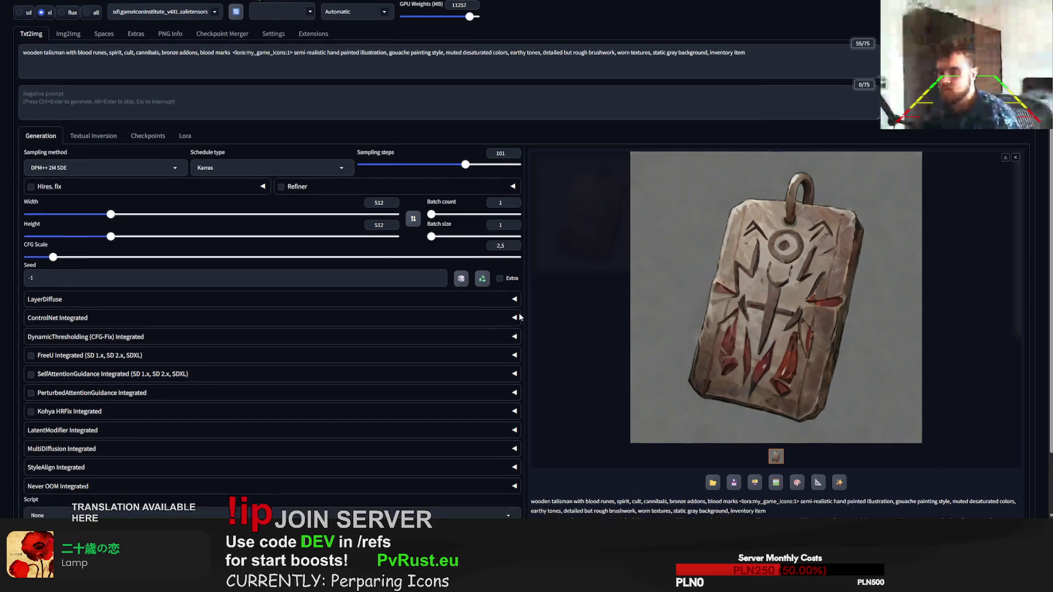
{"action": "scroll", "coordinate": [699, 437], "scroll_direction": "down", "scroll_amount": 2}
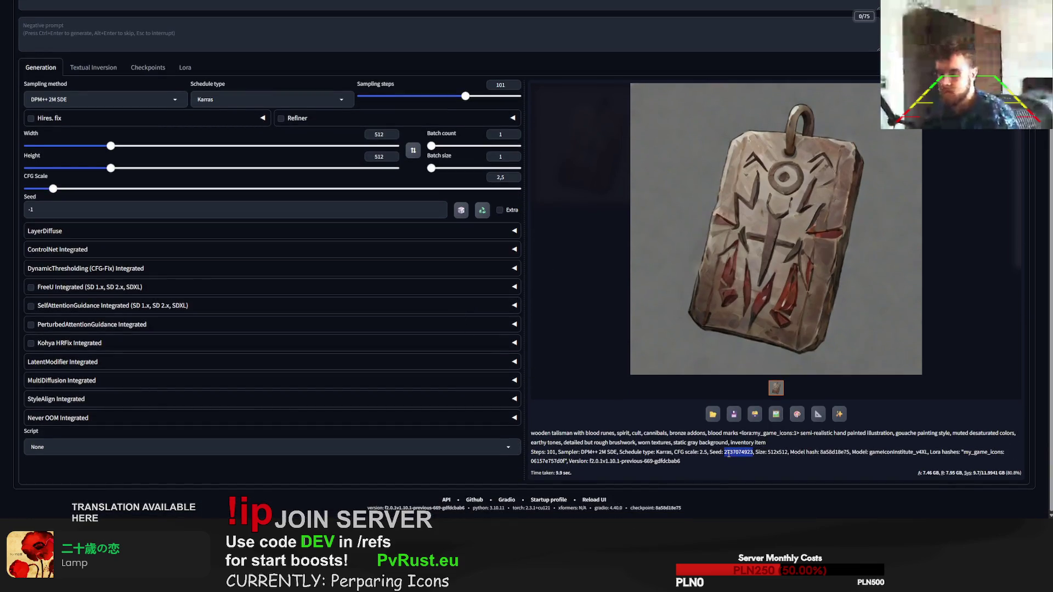
{"action": "left_click", "coordinate": [53, 210]}
{"action": "key", "text": "ctrl+a"}
{"action": "key", "text": "ctrl+v"}
{"action": "scroll", "coordinate": [82, 246], "scroll_direction": "up", "scroll_amount": 2}
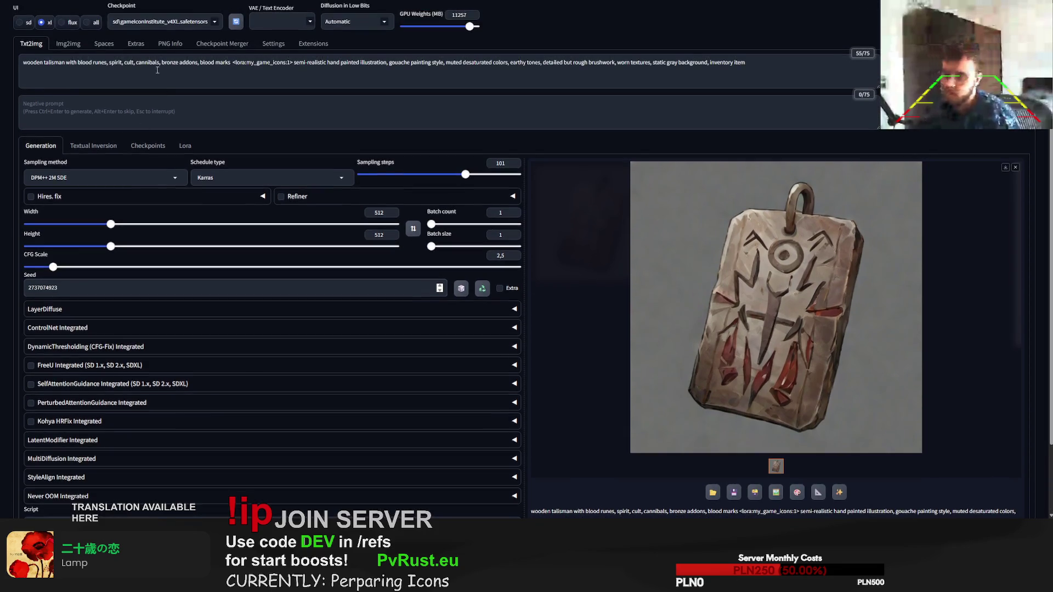
{"action": "type", "text": "silver"}
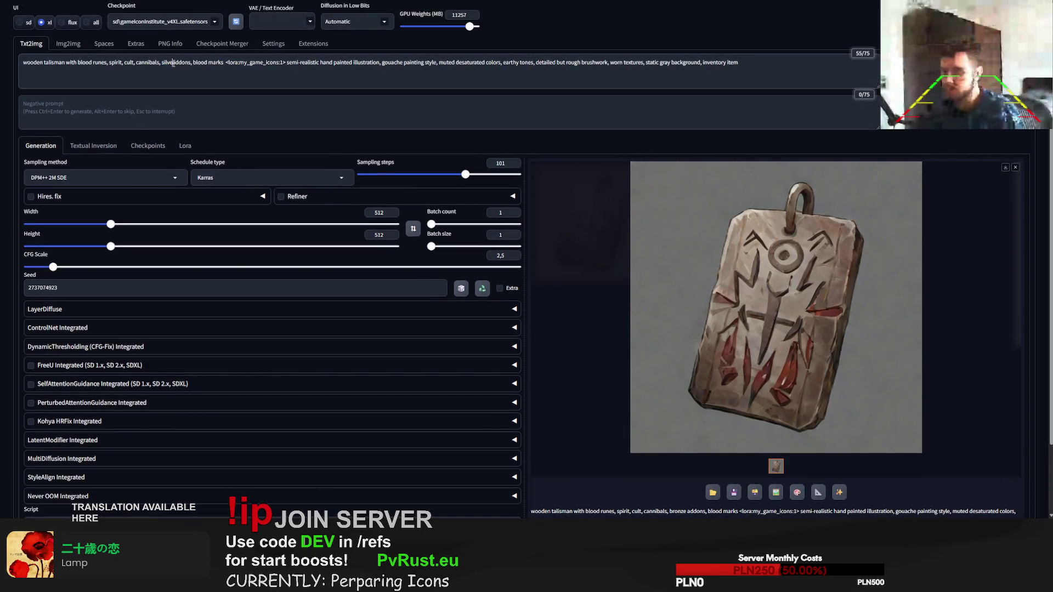
{"action": "key", "text": "ctrl+Return"}
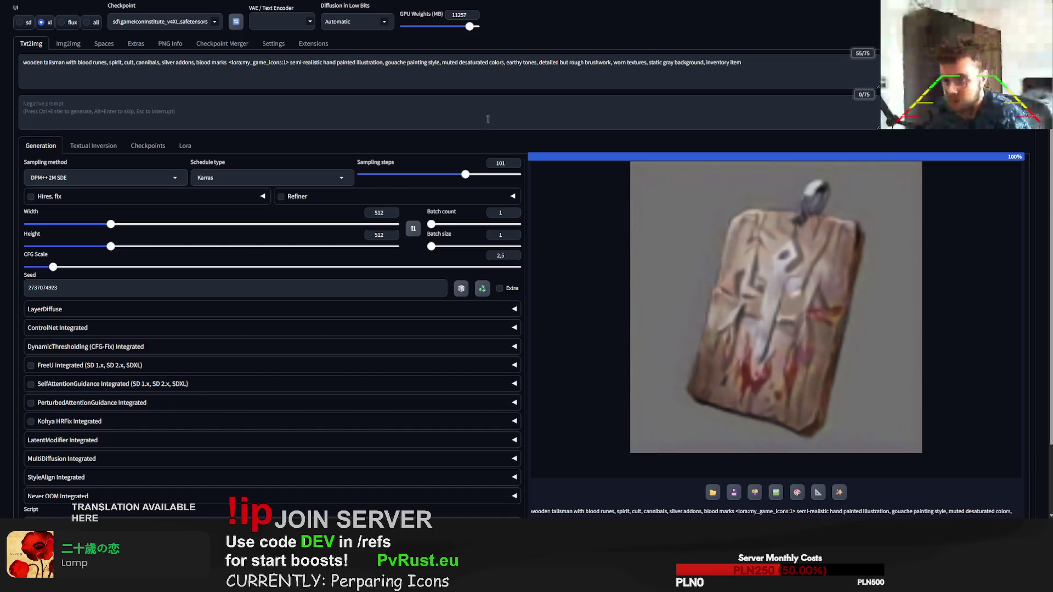
Step: Swap 'silver' for 'golden' addons and regenerate on the same seed
{"action": "double_click", "coordinate": [169, 62]}
{"action": "type", "text": "golden"}
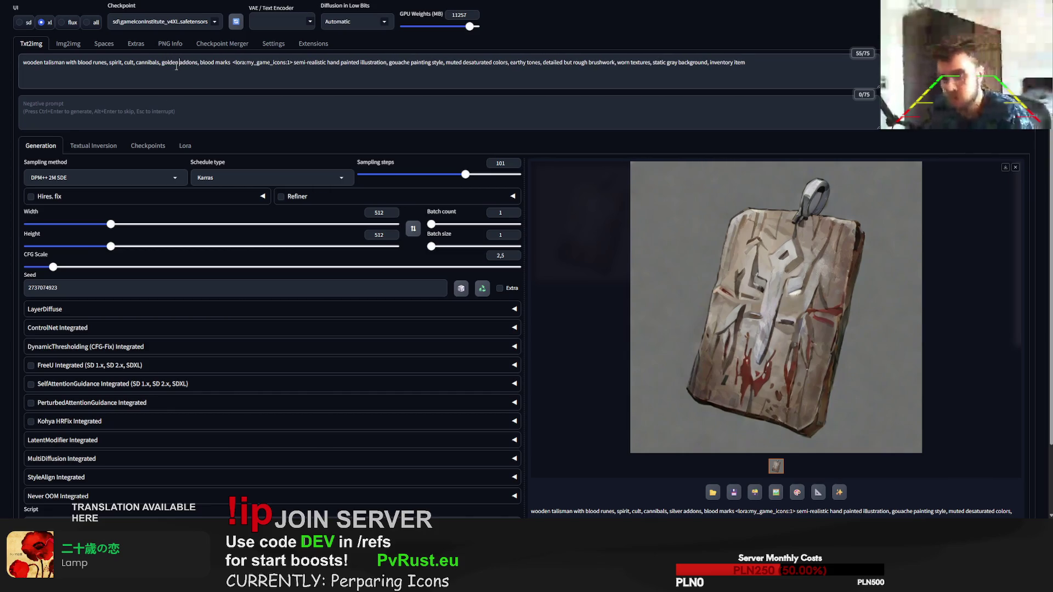
{"action": "key", "text": "ctrl+Return"}
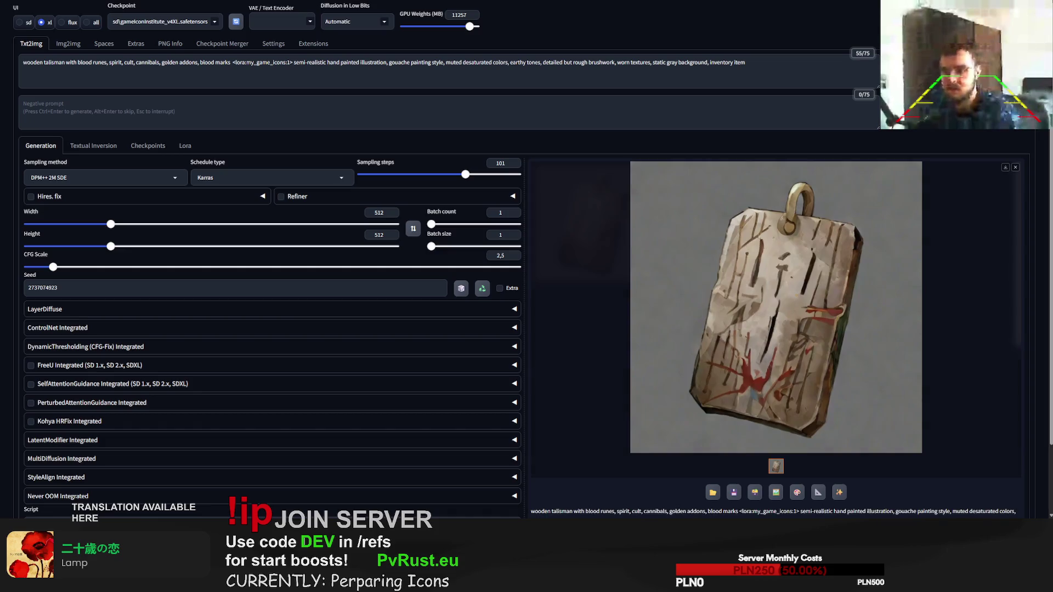
{"action": "left_click", "coordinate": [173, 63]}
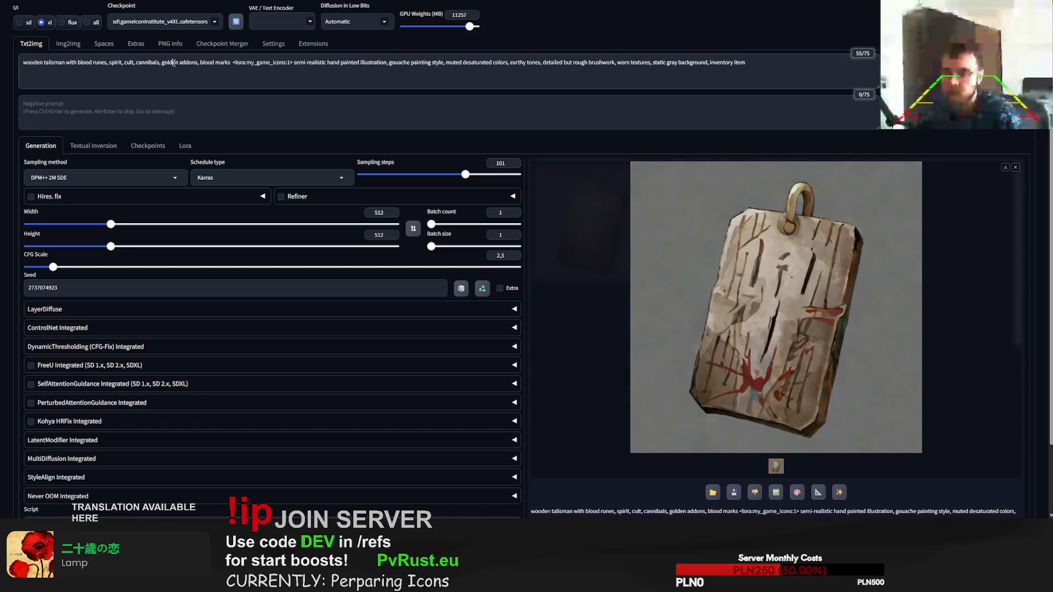
{"action": "type", "text": "gold plated"}
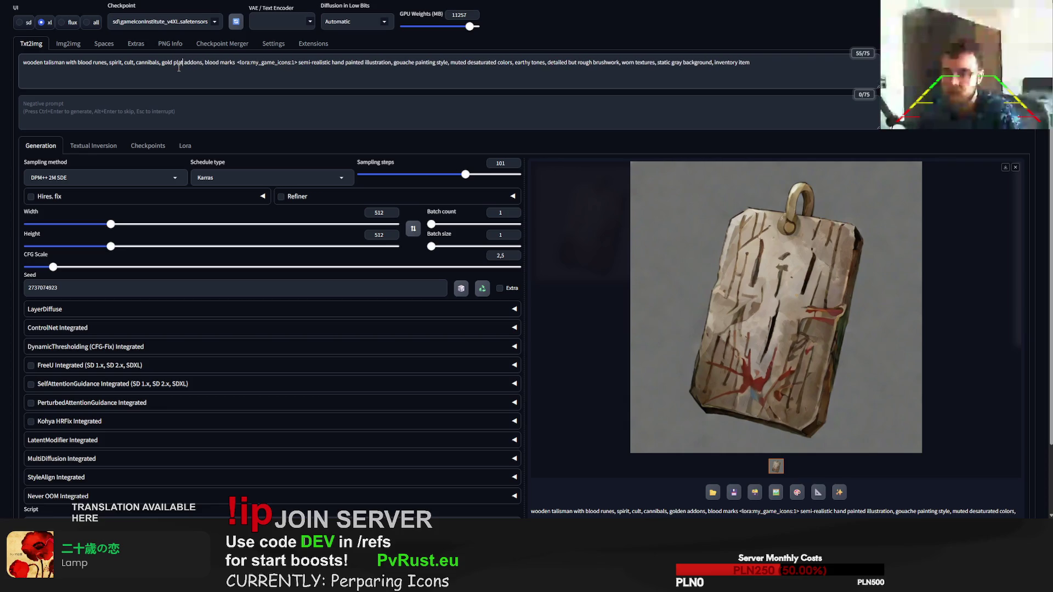
Step: Regenerate the same-seed talisman with 'gold plated addons'
{"action": "key", "text": "BackSpace"}
{"action": "key", "text": "ctrl+Return"}
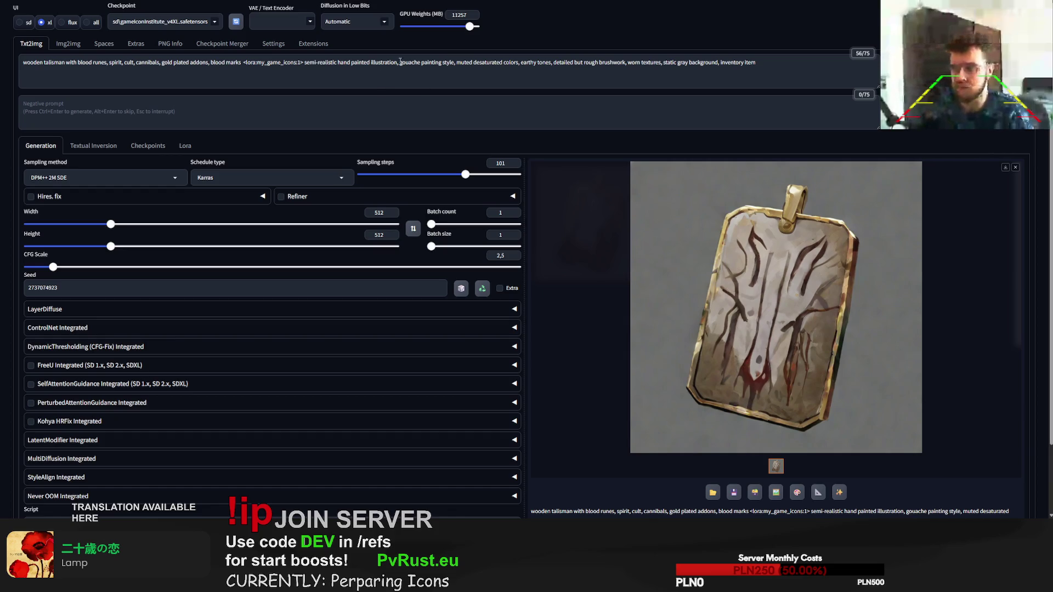
Step: Swap to 'silver plated addons', regenerate, and select the talisman description
{"action": "double_click", "coordinate": [167, 63]}
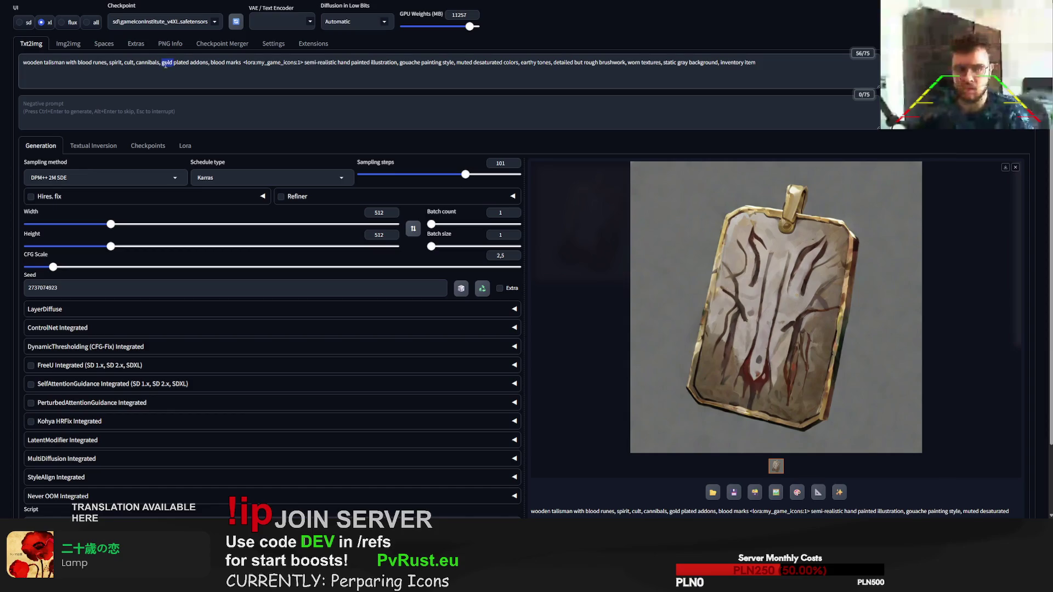
{"action": "type", "text": "silver"}
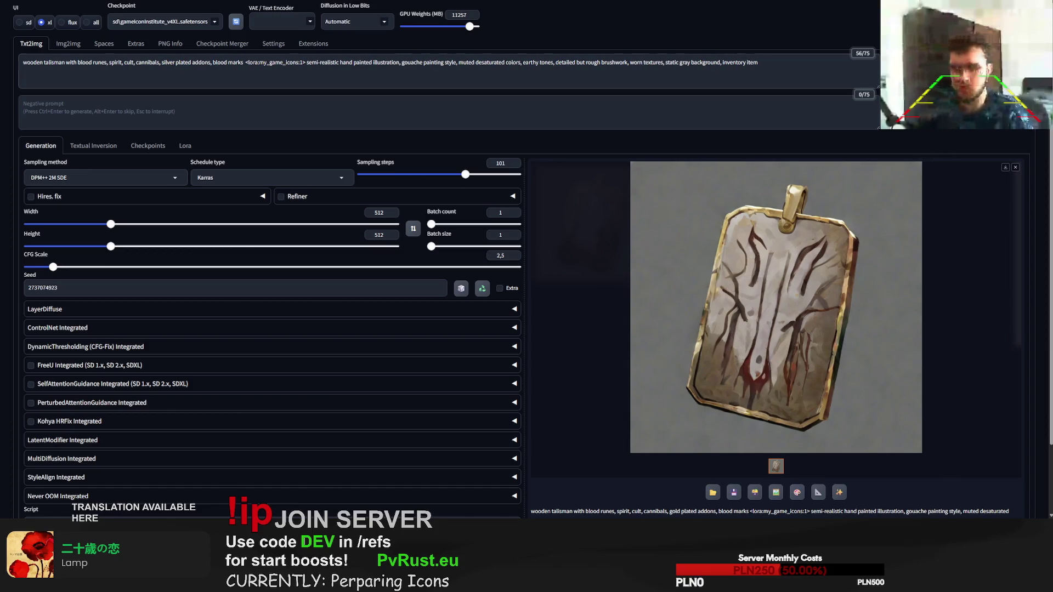
{"action": "key", "text": "ctrl+Return"}
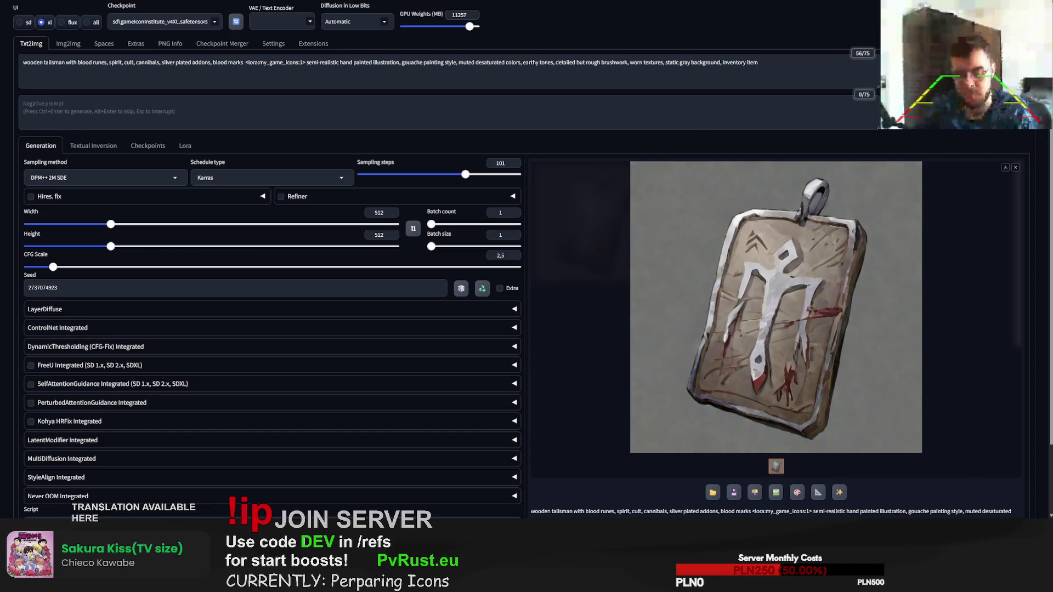
{"action": "left_click_drag", "start_coordinate": [245, 63], "coordinate": [23, 63]}
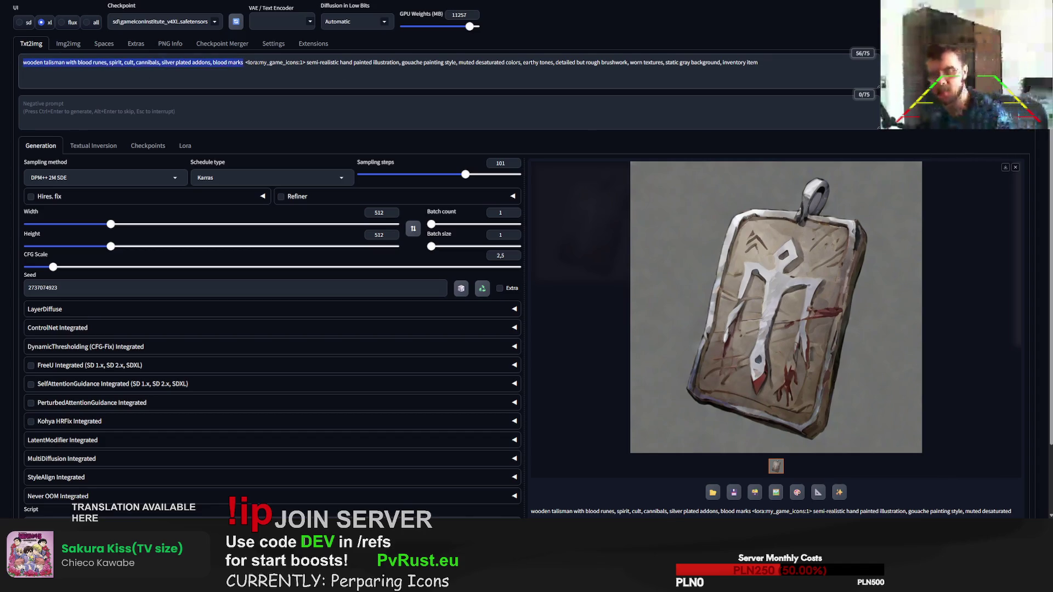
{"action": "type", "text": "Shrimp"}
Step: Replace the talisman description with 'shrimp' and generate a shrimp icon
{"action": "left_click", "coordinate": [27, 63]}
{"action": "key", "text": "BackSpace"}
{"action": "type", "text": "s"}
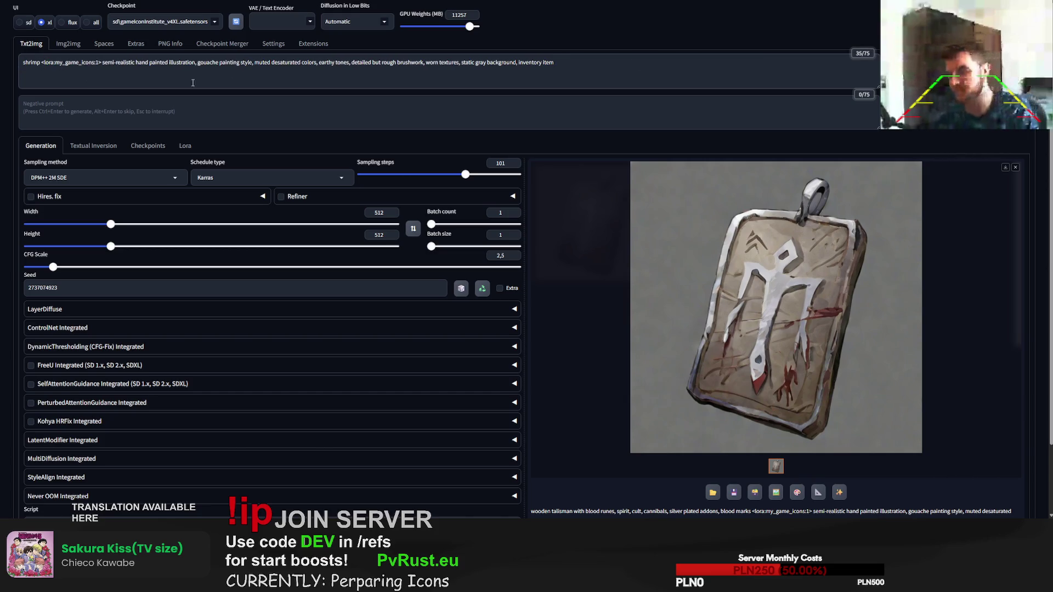
{"action": "key", "text": "ctrl+Return"}
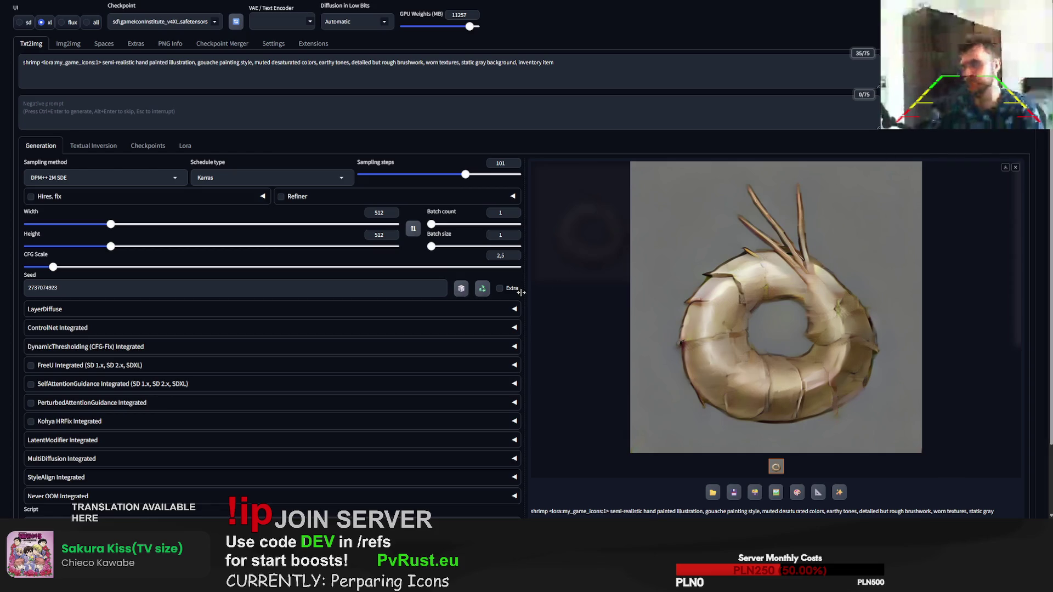
Step: Reset the seed to random (-1) and start another shrimp generation
{"action": "left_click", "coordinate": [461, 288]}
{"action": "left_click", "coordinate": [963, 70]}
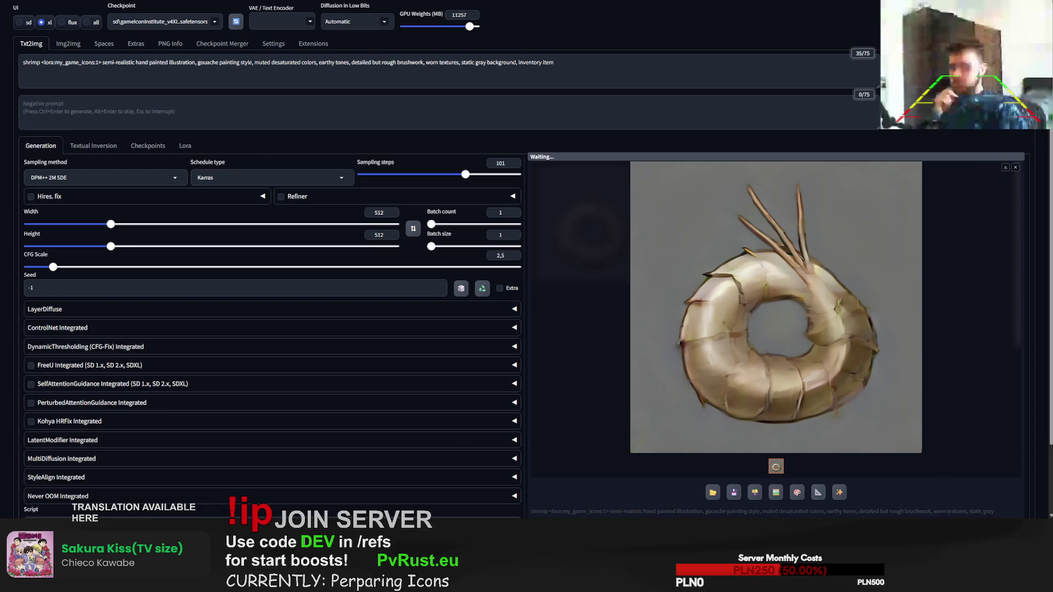
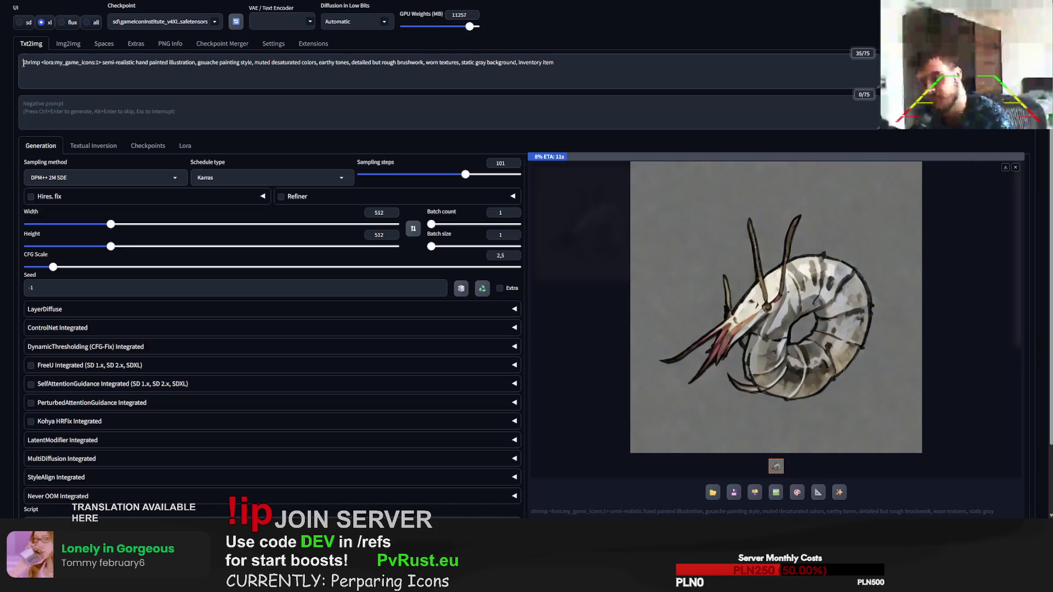
{"action": "type", "text": "lion"}
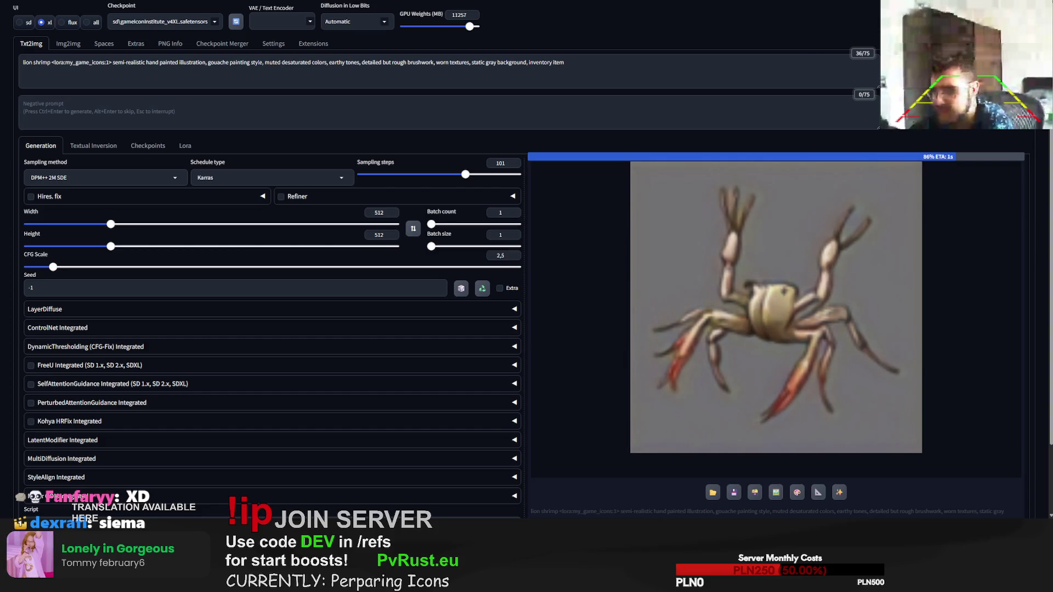
Step: Leave the lion shrimp icon generating and switch over to the Chrome browser
{"action": "key", "text": "alt+Tab"}
{"action": "type", "text": "lion shrimp"}
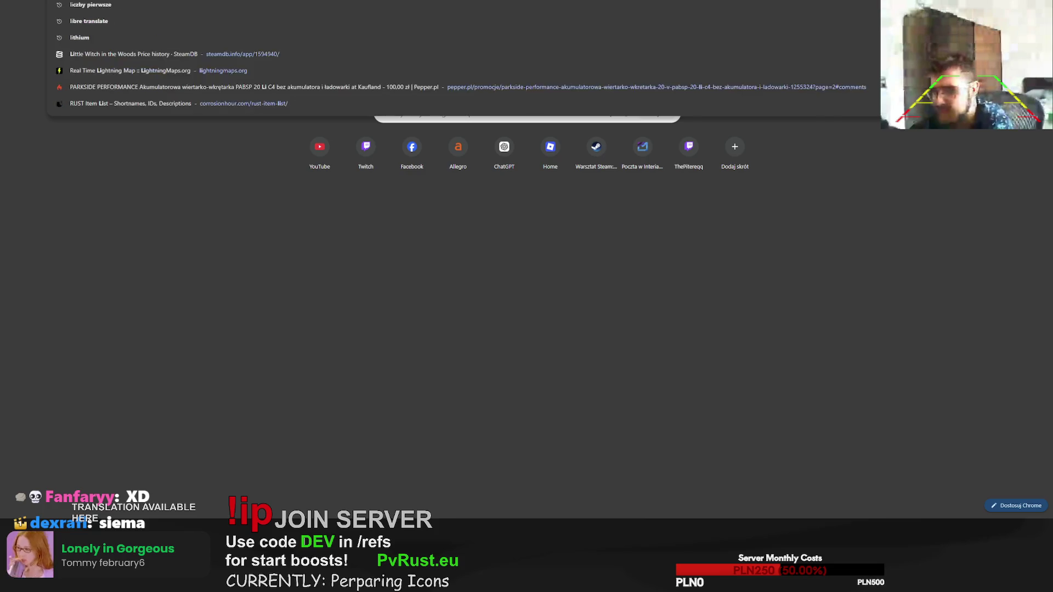
Step: Search Google for 'lion shrimp', then 'shrimp types', and pick the Krewetka tygrysia result
{"action": "key", "text": "Return"}
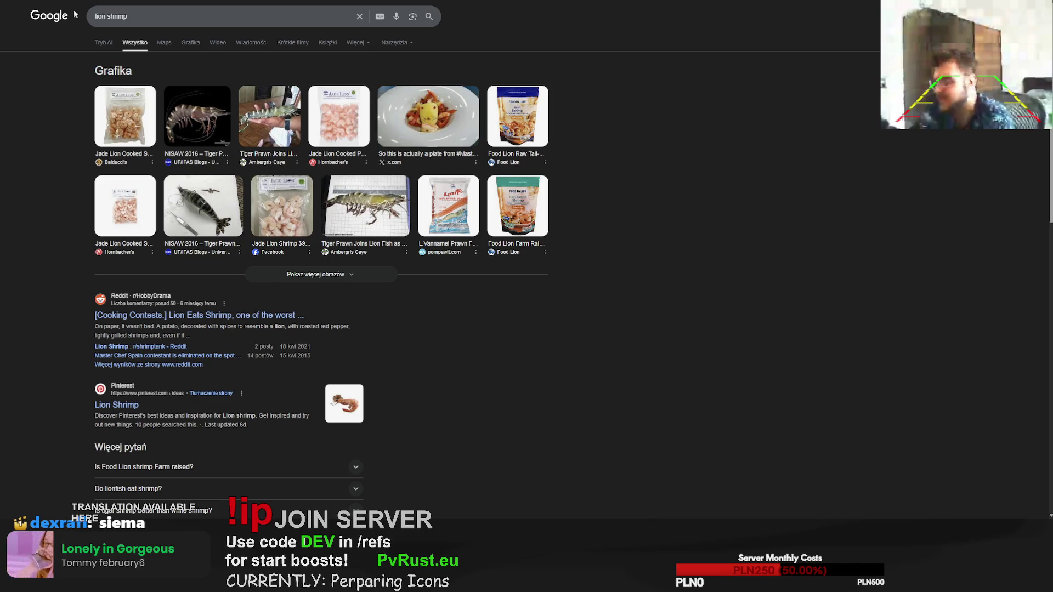
{"action": "triple_click", "coordinate": [135, 12]}
{"action": "type", "text": "shrimp t"}
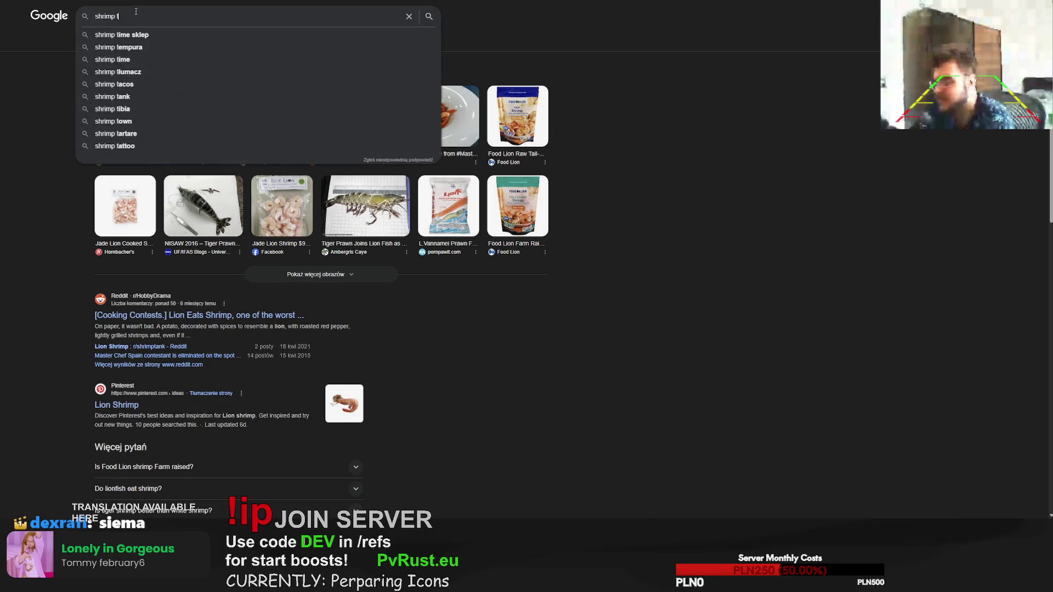
{"action": "type", "text": "ypes"}
{"action": "key", "text": "Return"}
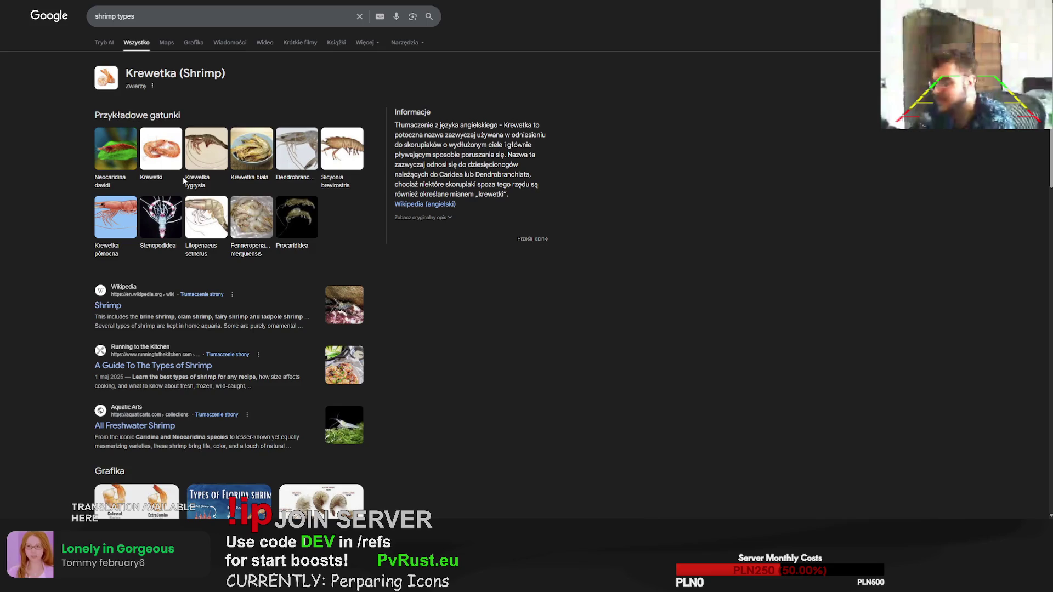
{"action": "left_click", "coordinate": [196, 157]}
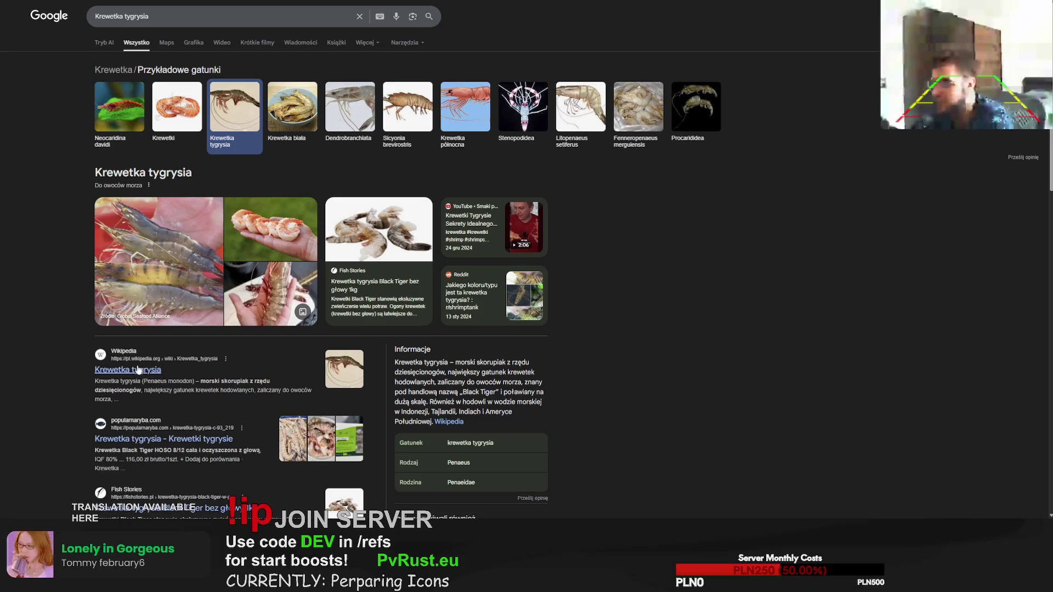
Step: Read the Krewetka tygrysia Wikipedia article in English (Penaeus monodon), then return to Forge
{"action": "left_click", "coordinate": [136, 369]}
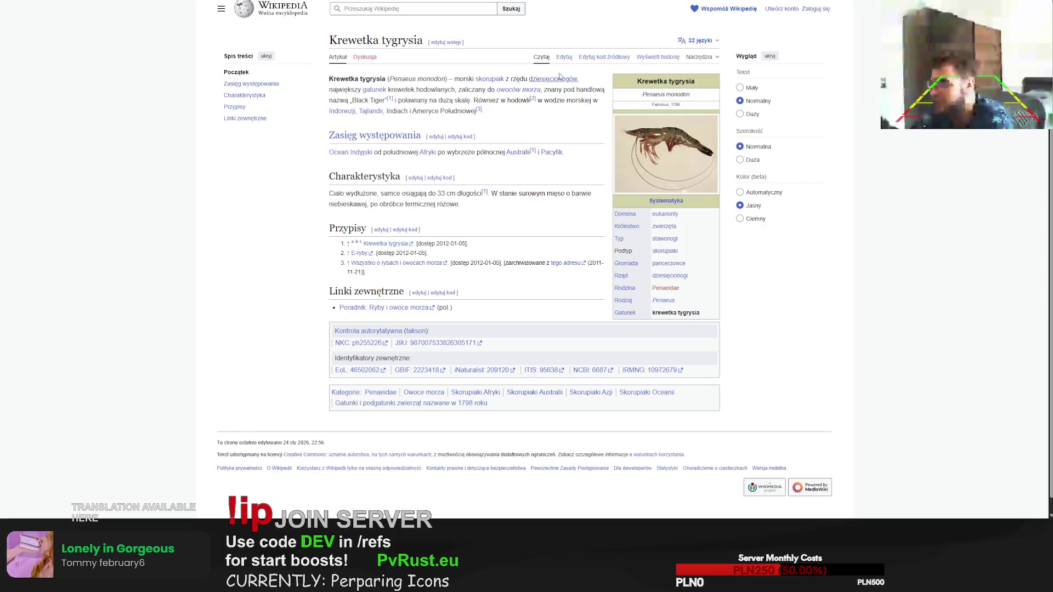
{"action": "left_click", "coordinate": [698, 40]}
{"action": "left_click", "coordinate": [603, 129]}
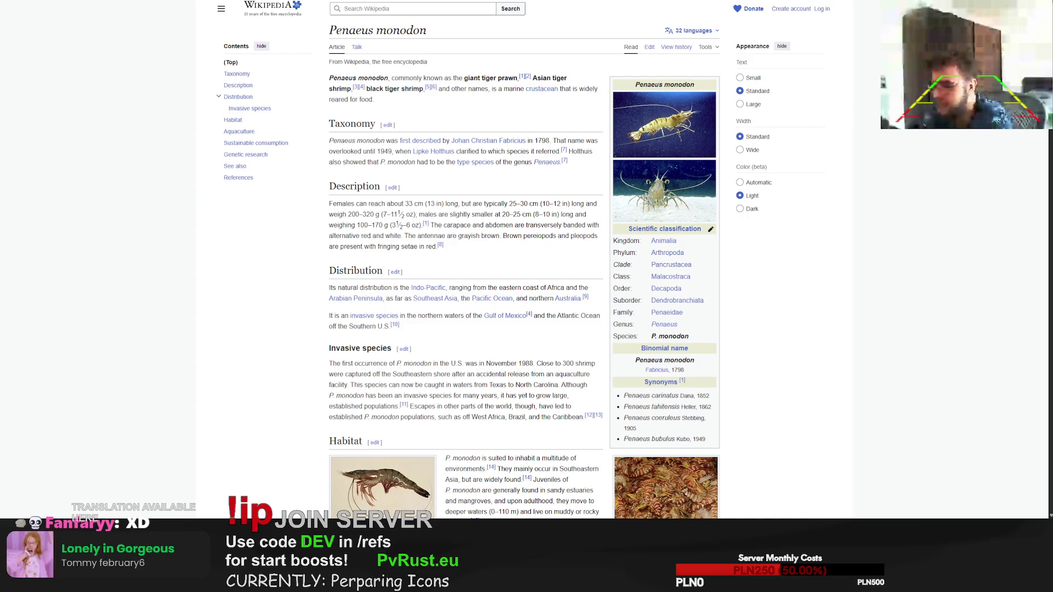
{"action": "key", "text": "alt+Tab"}
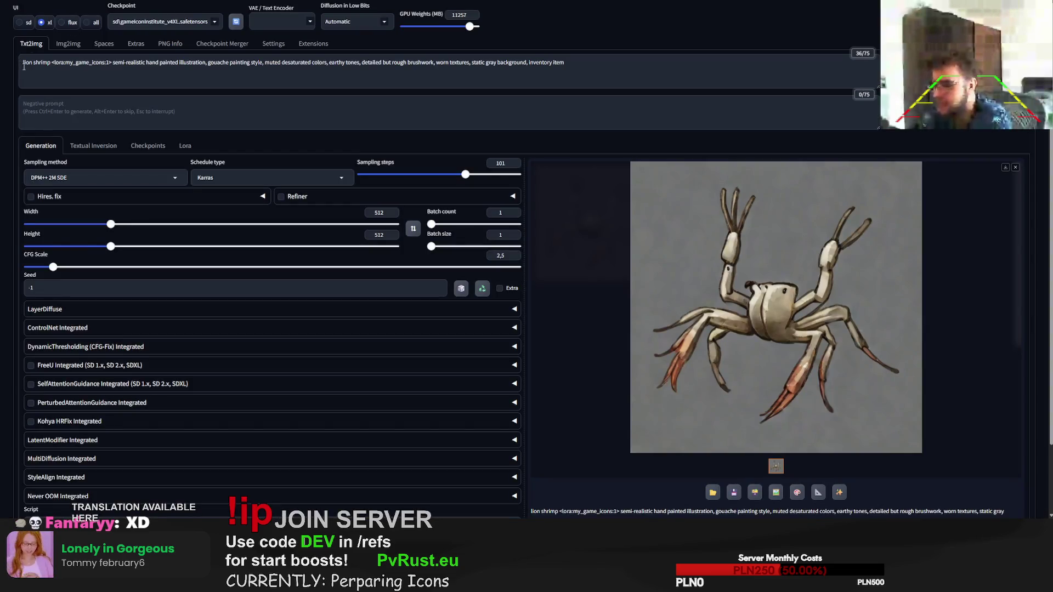
Step: Generate a 'tiger shrimp' icon, then a 'tiger prawn' icon from the reworded prompt
{"action": "double_click", "coordinate": [26, 63]}
{"action": "type", "text": "tiger"}
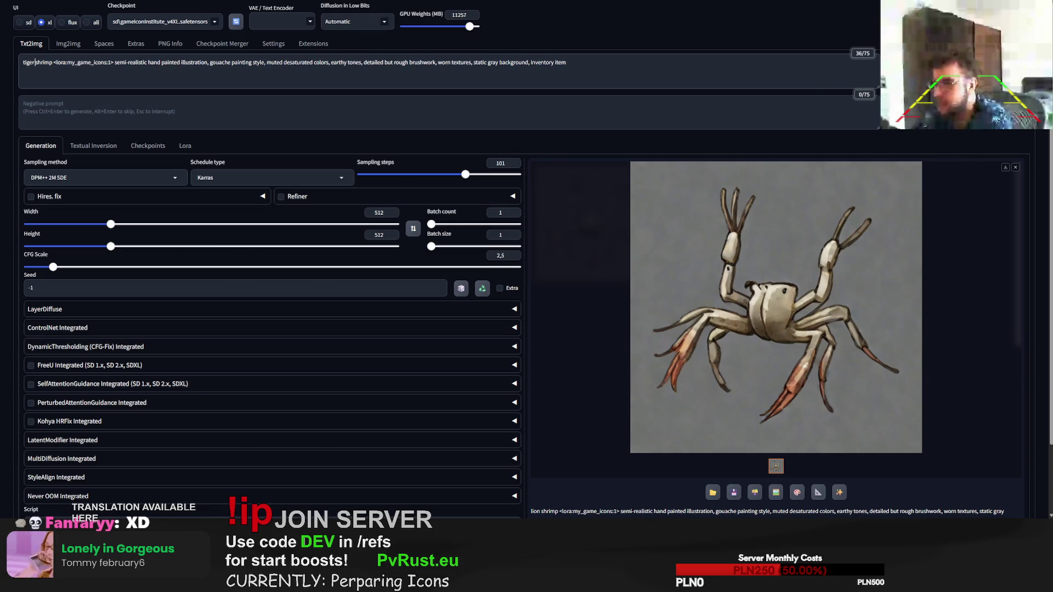
{"action": "key", "text": "ctrl+Return"}
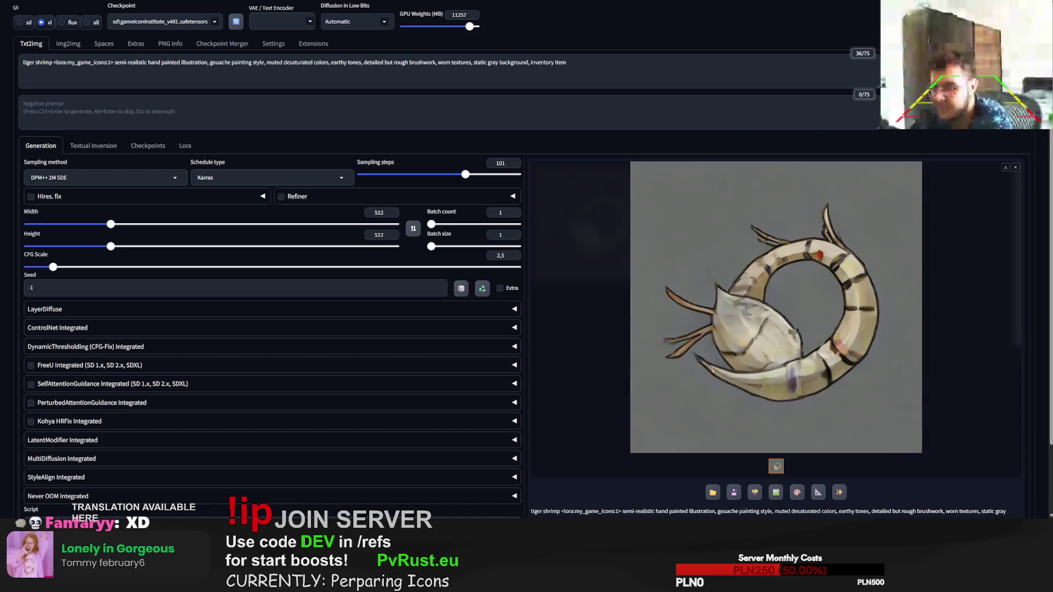
{"action": "double_click", "coordinate": [43, 62]}
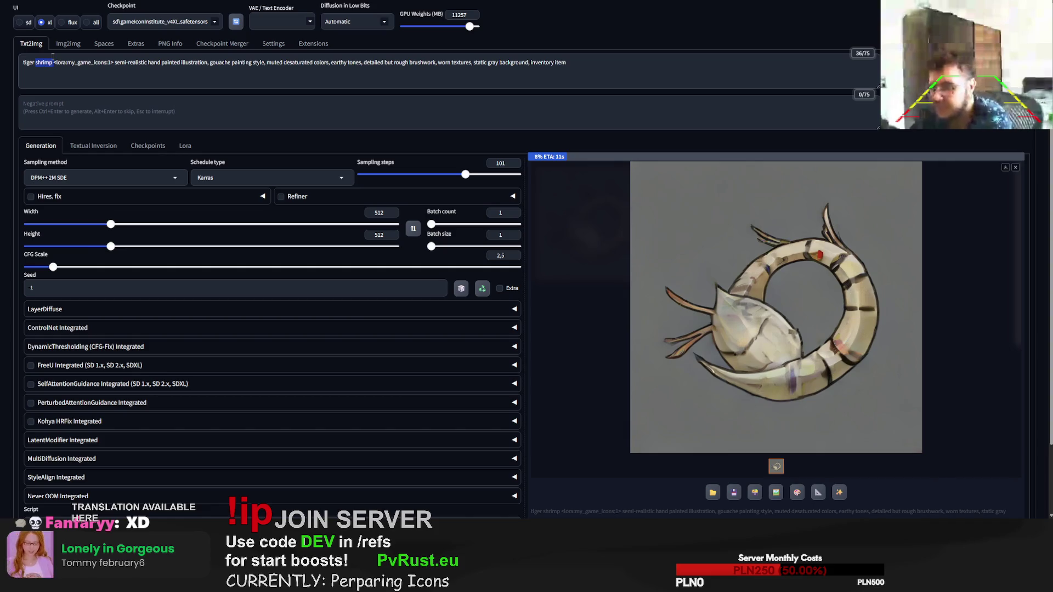
{"action": "type", "text": "prawn"}
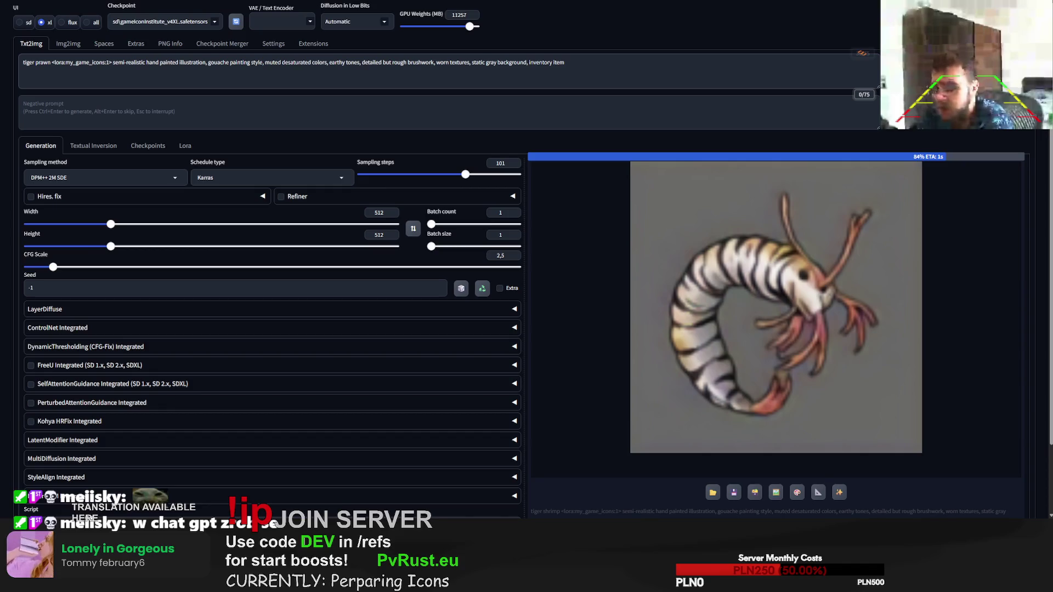
{"action": "left_click", "coordinate": [762, 85]}
{"action": "key", "text": "ctrl+Return"}
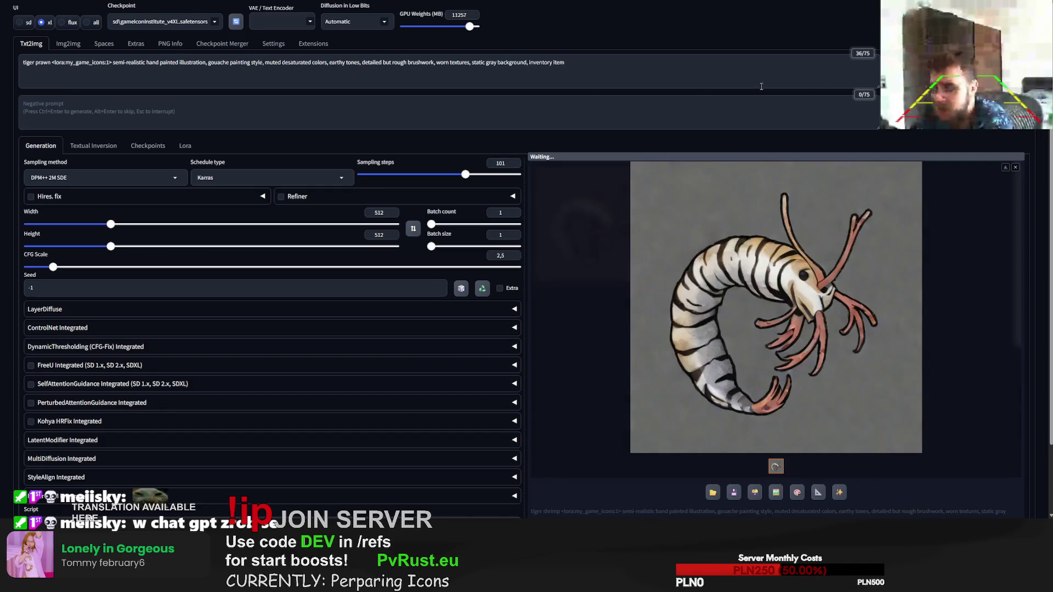
Step: Drop 'tiger' so the prompt reads just 'prawn', generate, and switch to the Wikipedia tab
{"action": "double_click", "coordinate": [30, 64]}
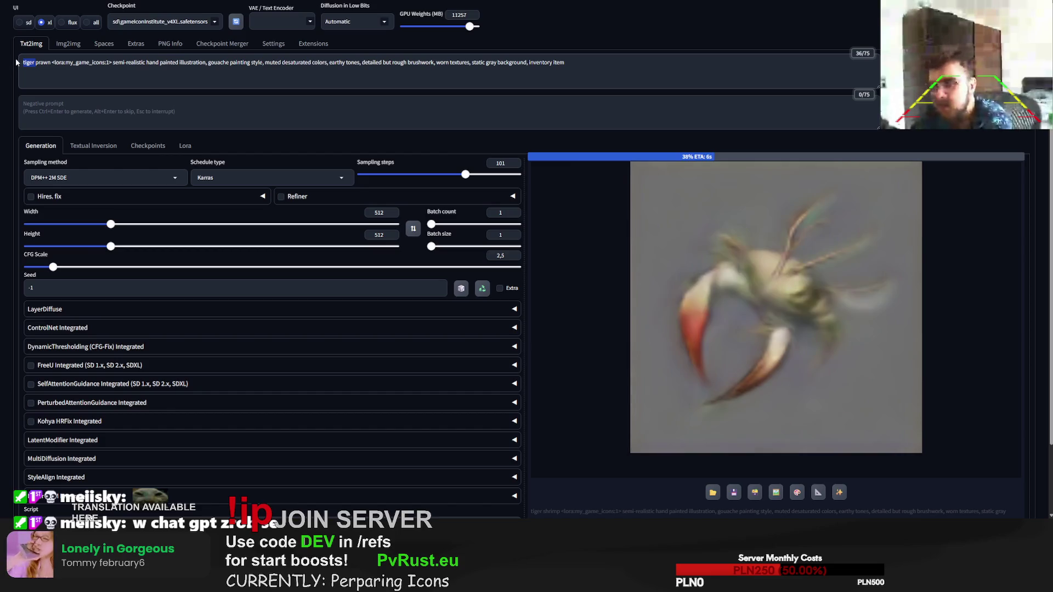
{"action": "key", "text": "BackSpace"}
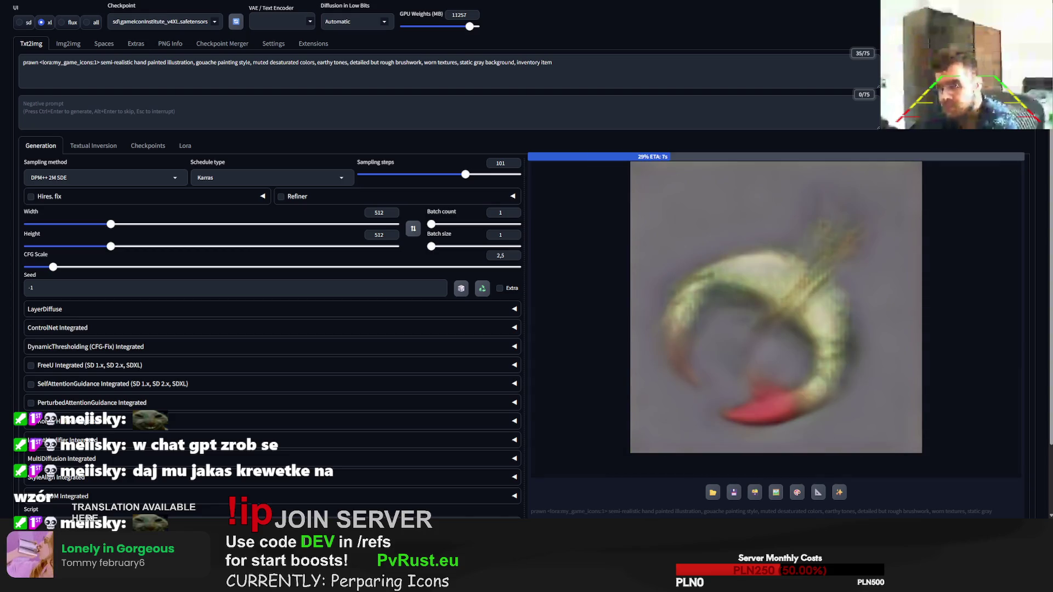
{"action": "key", "text": "ctrl+Tab"}
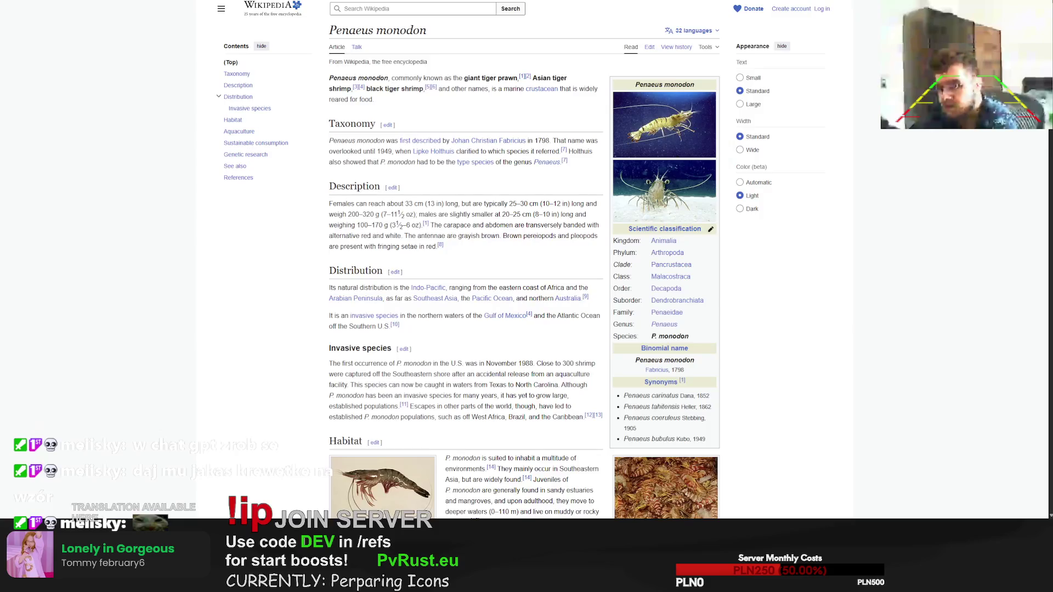
Step: Move through the Chrome tabs back to the Google search results for shrimp
{"action": "key", "text": "ctrl+Tab"}
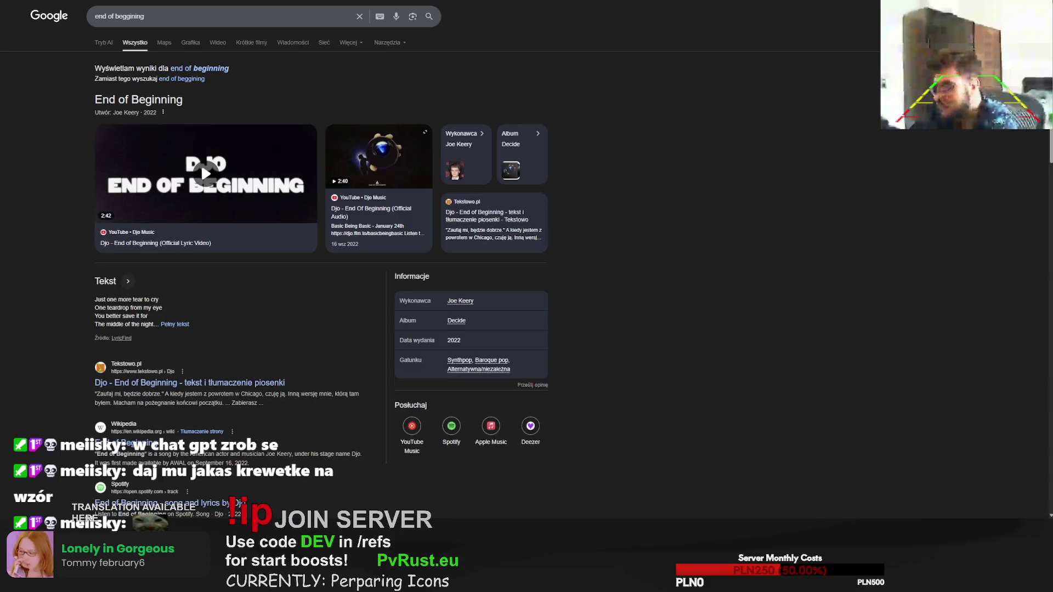
{"action": "key", "text": "ctrl+shift+Tab"}
{"action": "key", "text": "ctrl+l"}
{"action": "key", "text": "Escape"}
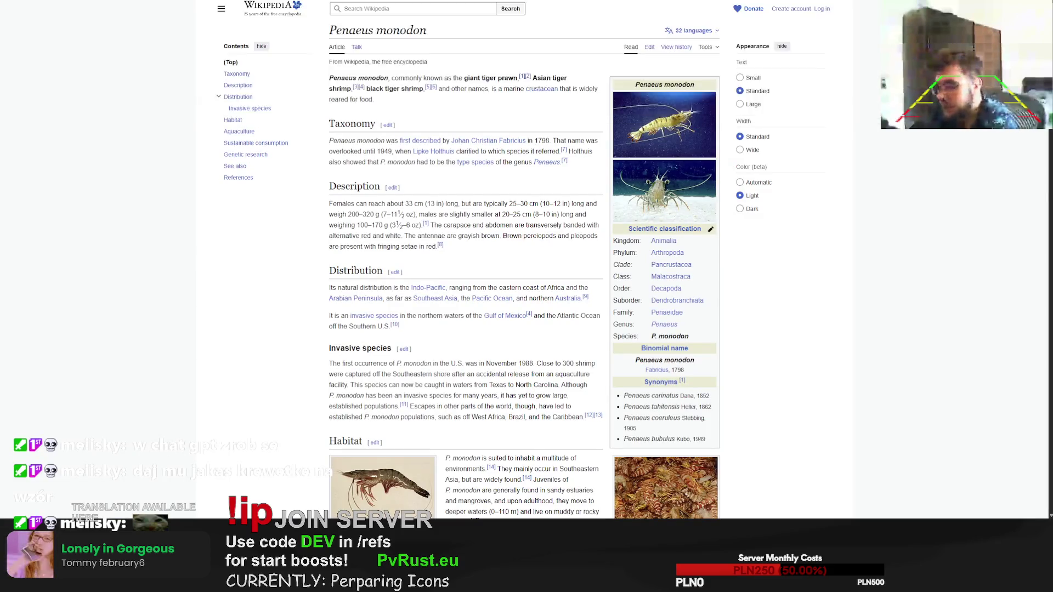
{"action": "key", "text": "ctrl+Tab"}
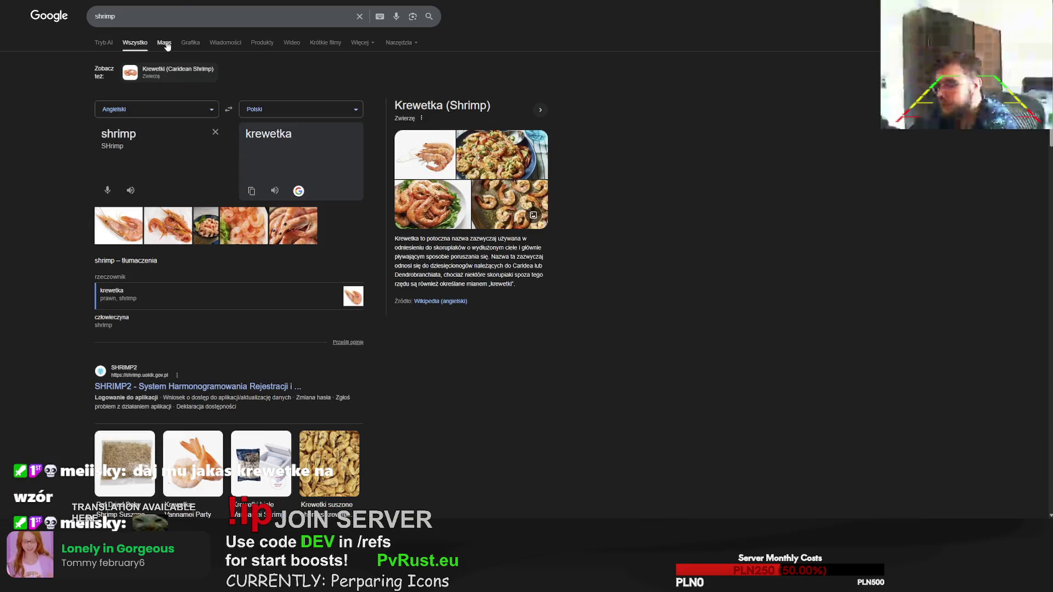
{"action": "left_click", "coordinate": [163, 41]}
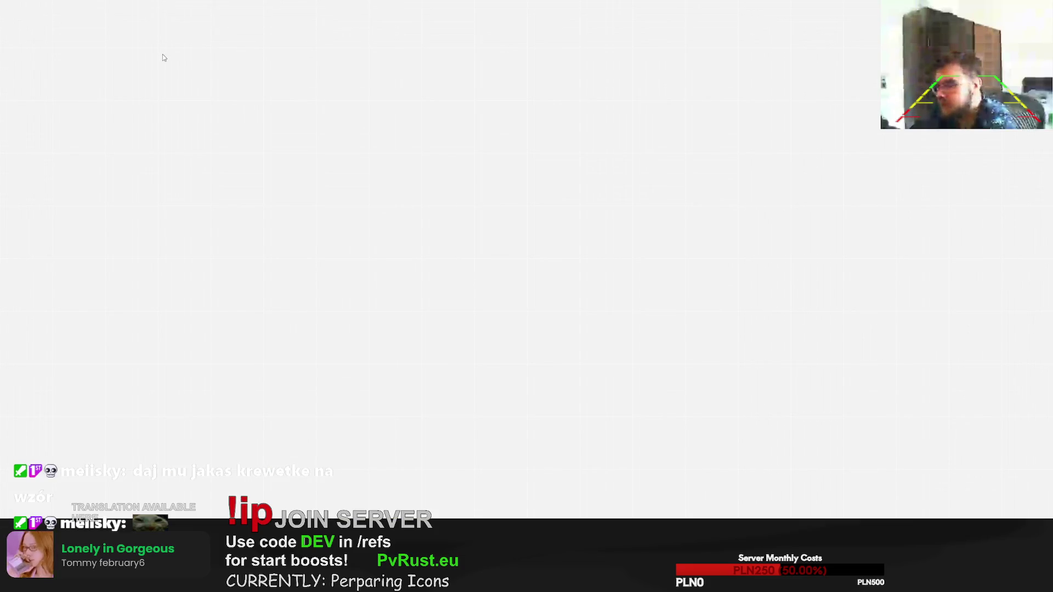
{"action": "key", "text": "alt+Left"}
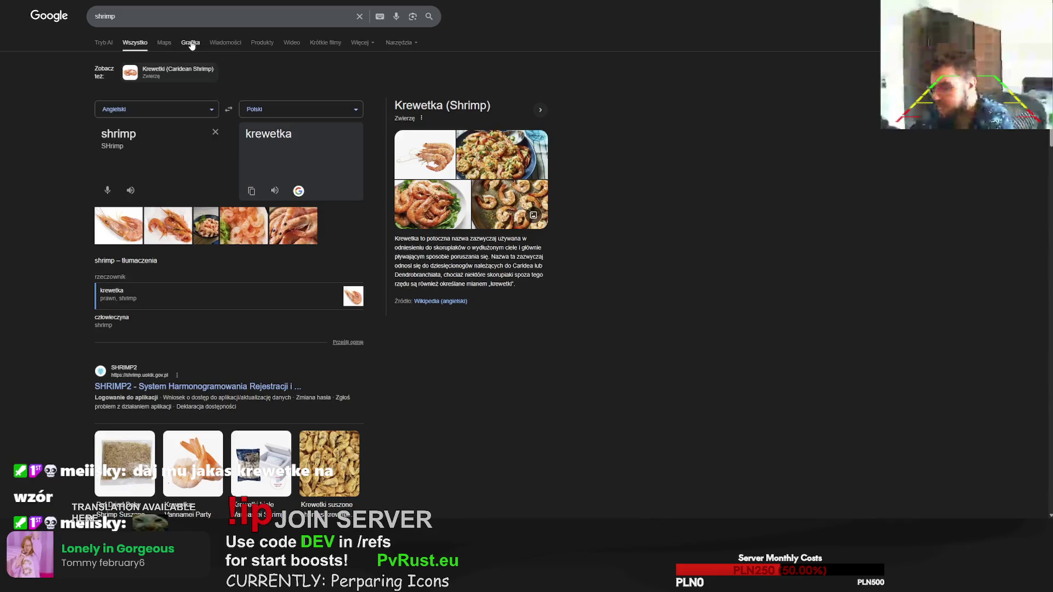
Step: Show Google Images for shrimp, preview the red Seafood Watch shrimp illustration, and return to Forge
{"action": "left_click", "coordinate": [191, 44]}
{"action": "left_click", "coordinate": [349, 129]}
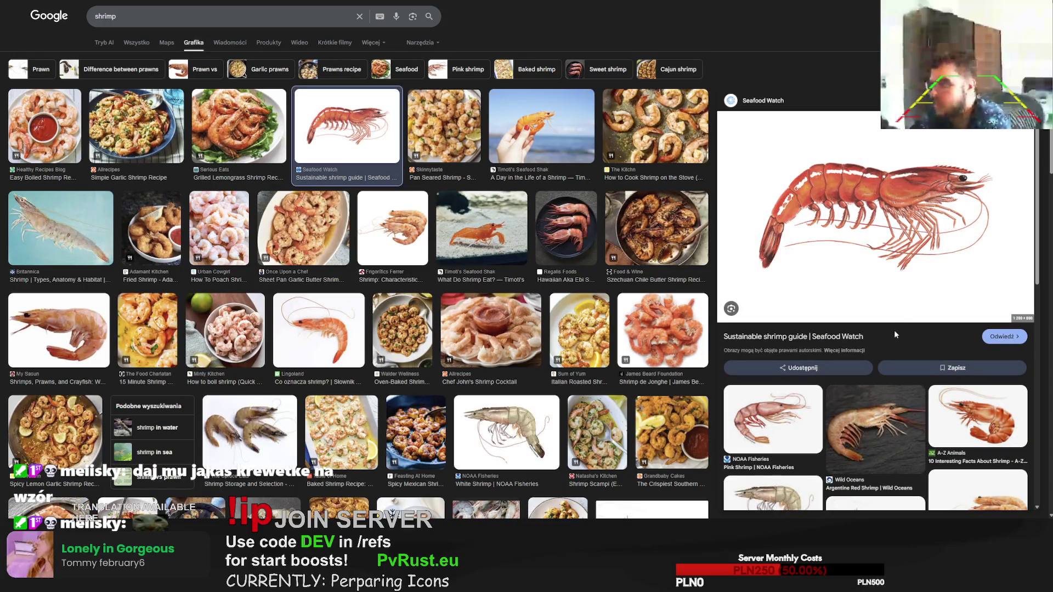
{"action": "key", "text": "alt+Tab"}
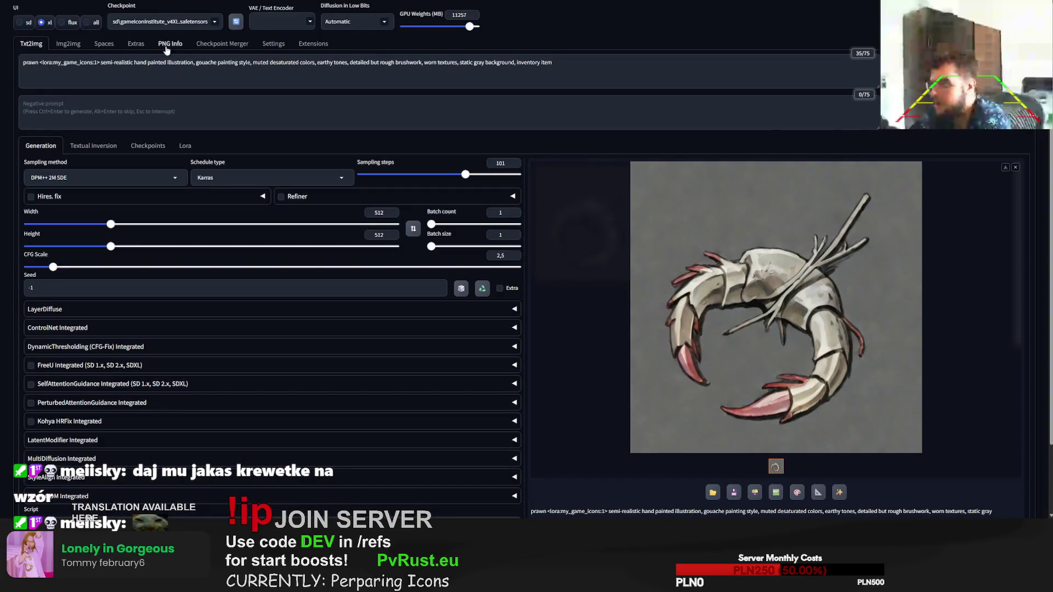
Step: Make the red shrimp picture the img2img source and generate with the subject reworded to prawn
{"action": "left_click", "coordinate": [69, 43]}
{"action": "key", "text": "ctrl+v"}
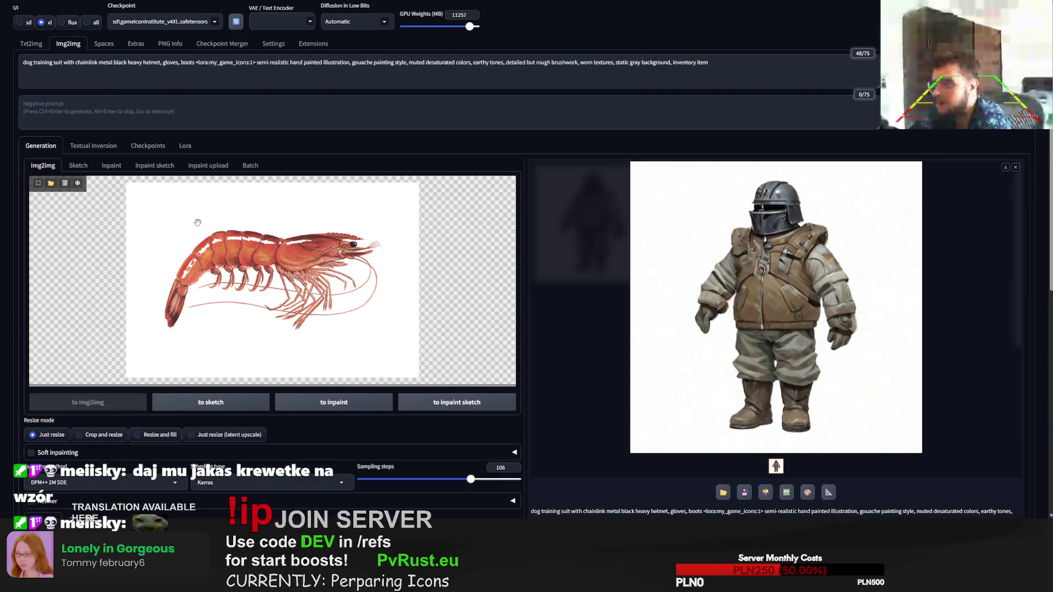
{"action": "key", "text": "alt+Tab"}
{"action": "key", "text": "alt+Tab"}
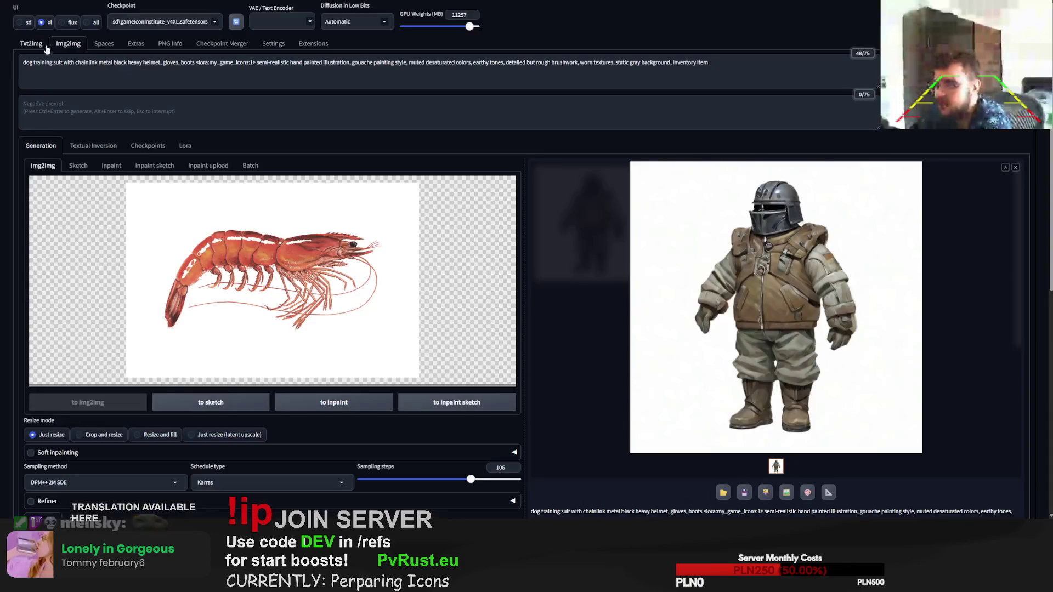
{"action": "left_click", "coordinate": [33, 44]}
{"action": "left_click", "coordinate": [69, 44]}
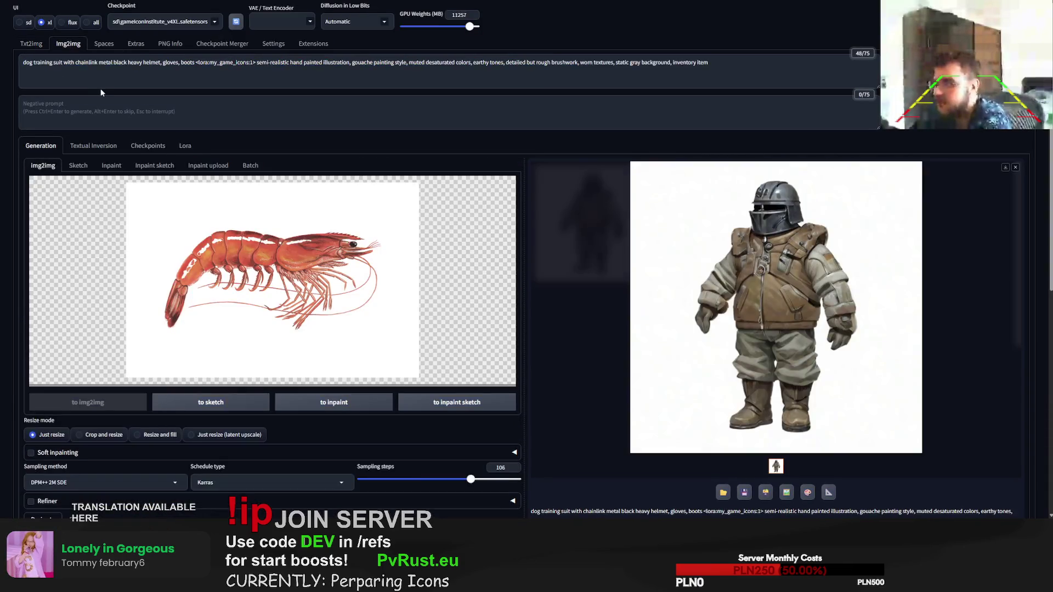
{"action": "left_click_drag", "start_coordinate": [194, 61], "coordinate": [23, 62]}
{"action": "type", "text": "prawn"}
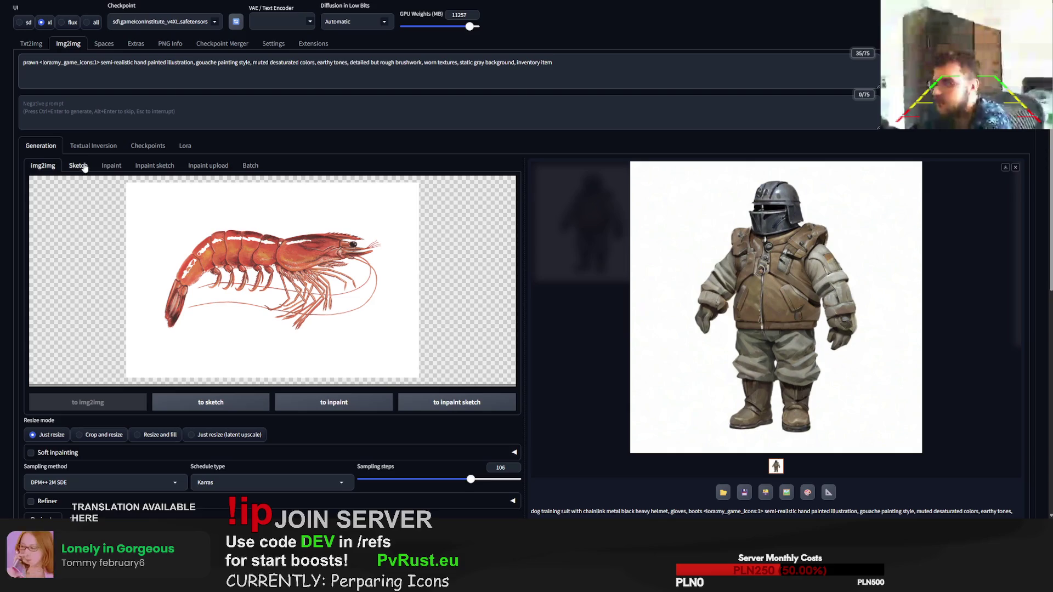
{"action": "key", "text": "ctrl+Return"}
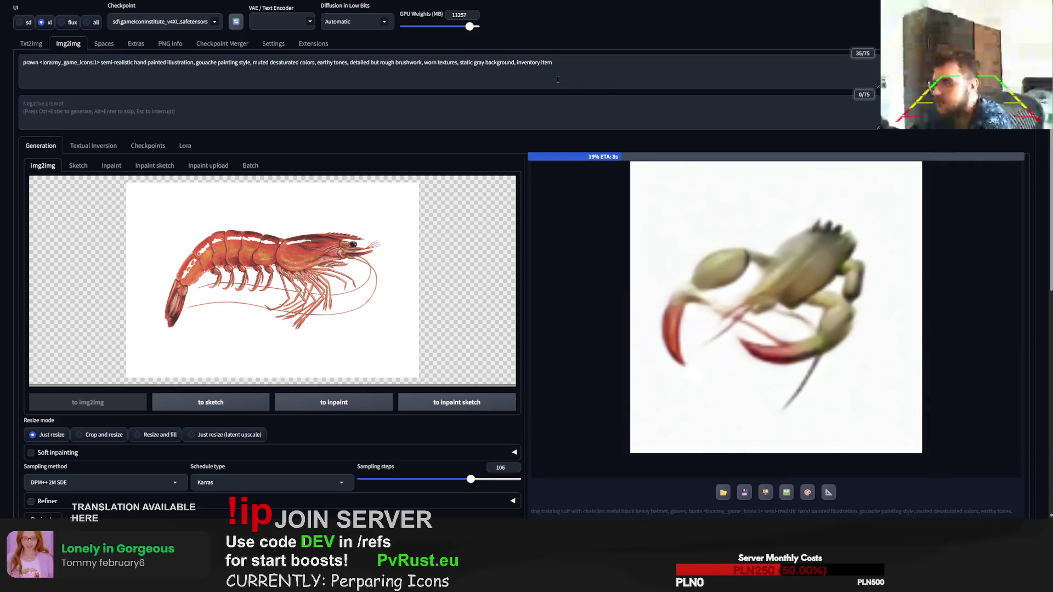
Step: Change the img2img subject to shrimp, generate the painted shrimp icon, and inspect it full-size
{"action": "double_click", "coordinate": [31, 61]}
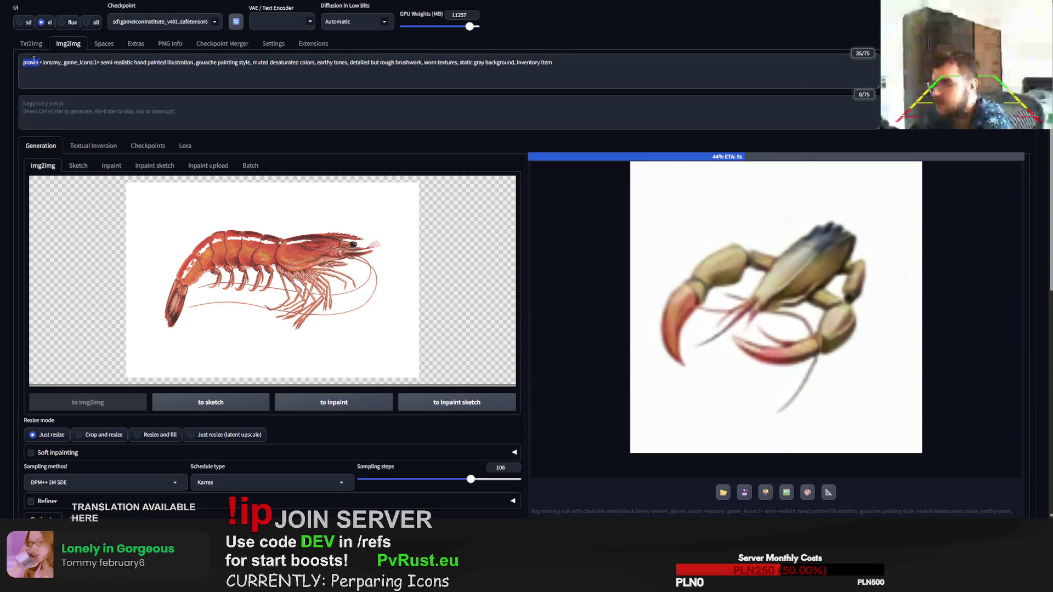
{"action": "key", "text": "BackSpace"}
{"action": "type", "text": "hrimp"}
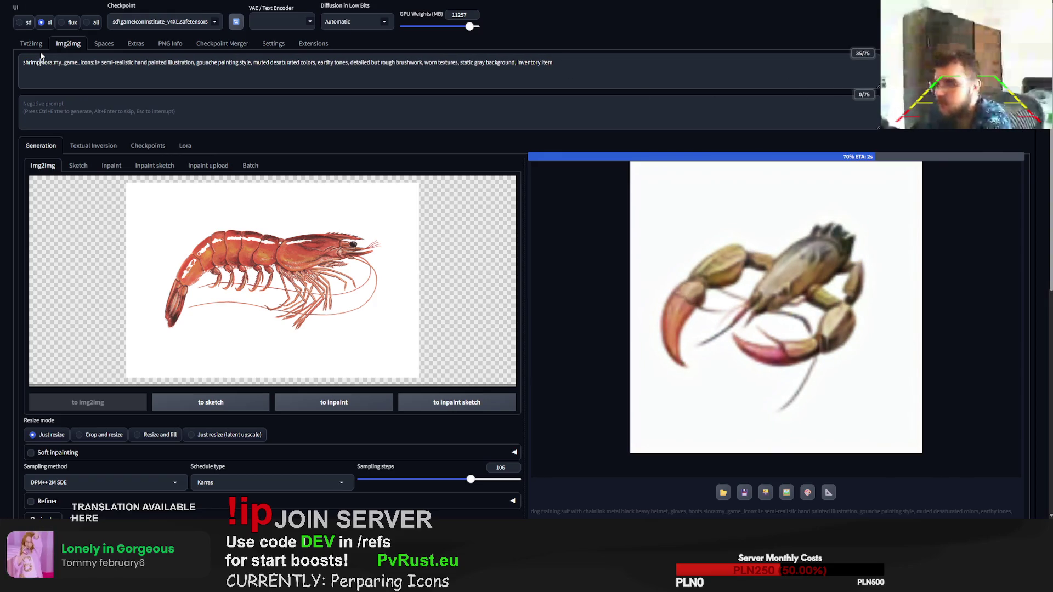
{"action": "key", "text": "ctrl+Return"}
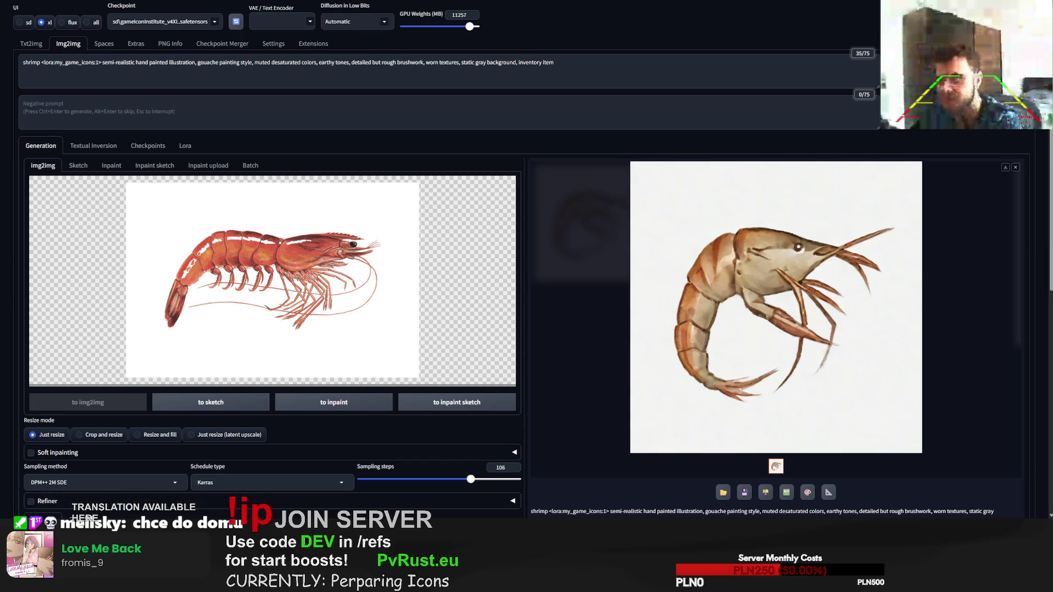
{"action": "left_click", "coordinate": [604, 424]}
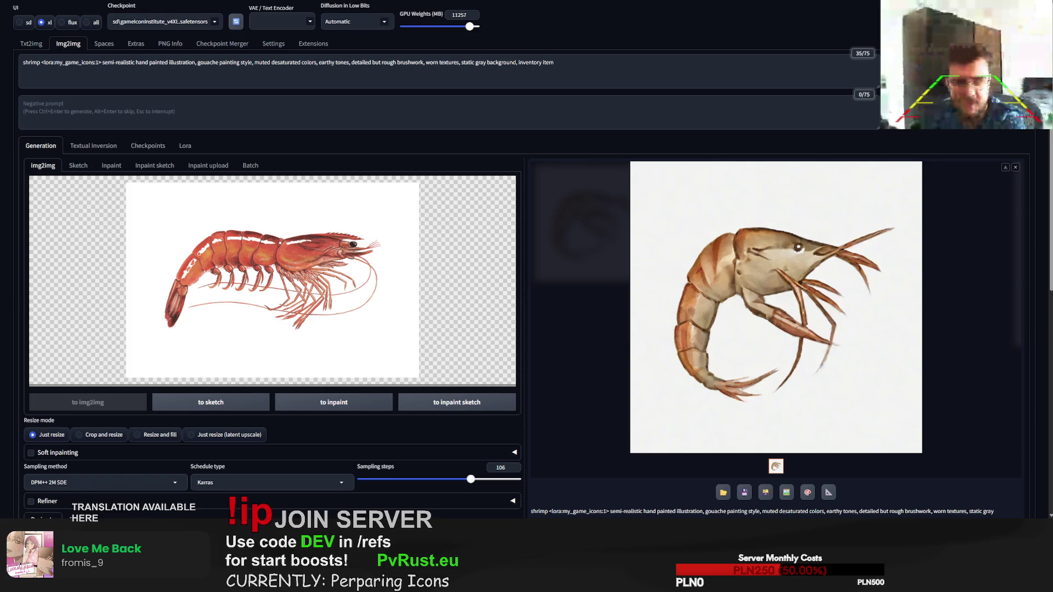
{"action": "left_click", "coordinate": [775, 307]}
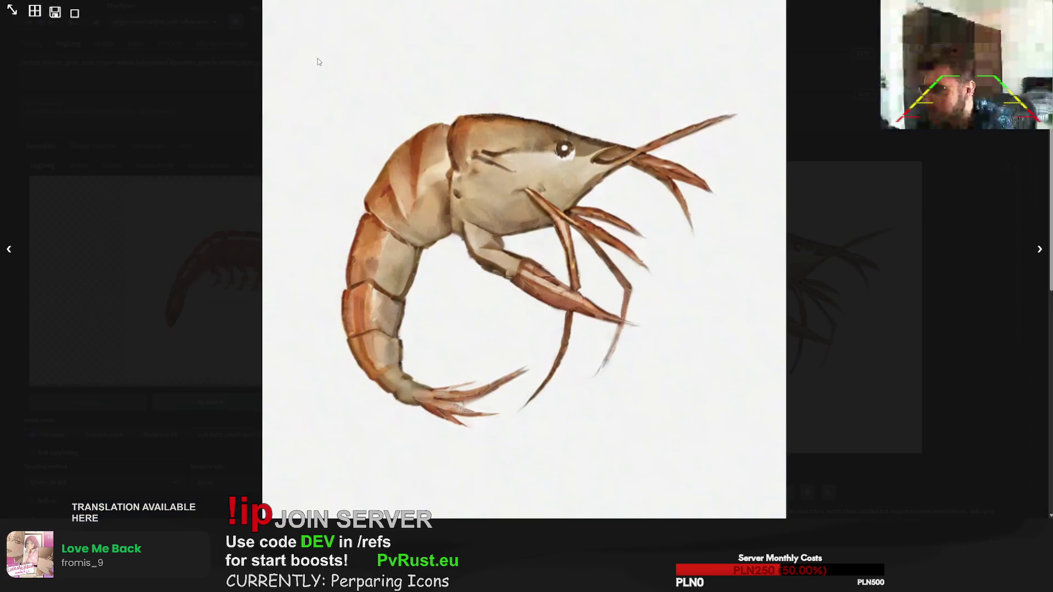
{"action": "left_click", "coordinate": [77, 69]}
Step: Return to the txt2img prawn prompt with 'prawn' selected for replacement
{"action": "left_click", "coordinate": [30, 44]}
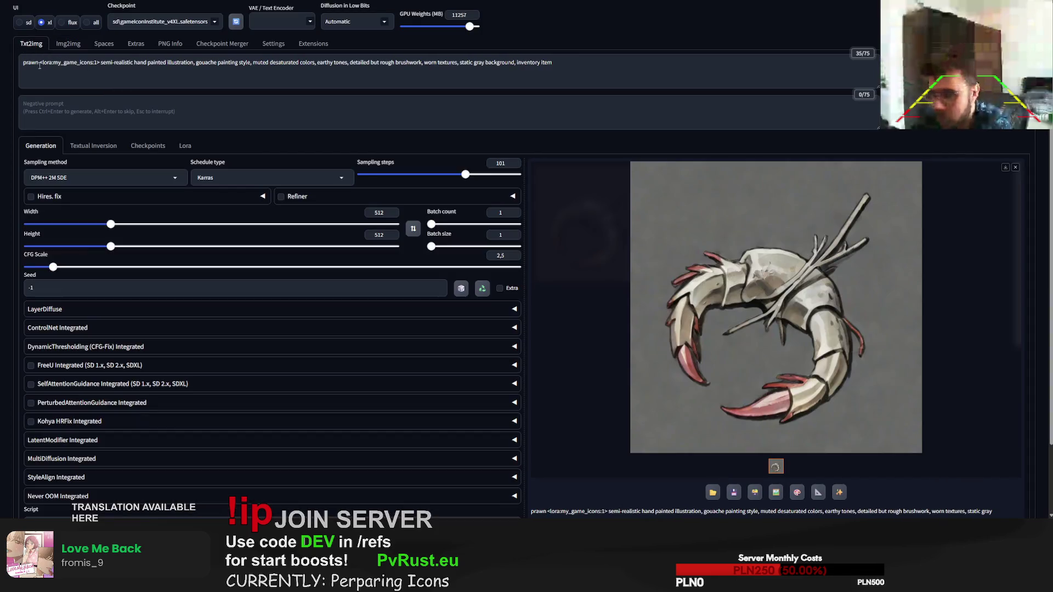
{"action": "double_click", "coordinate": [31, 63]}
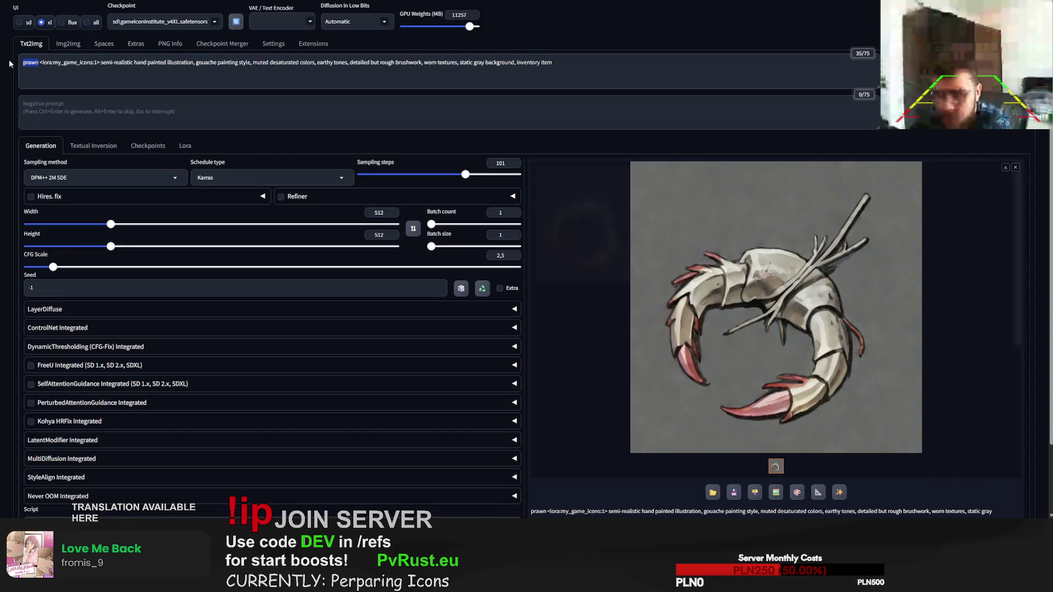
{"action": "type", "text": "frog"}
Step: Generate three frog icon variations, view the last full-size, and clear 'frog' from the prompt
{"action": "key", "text": "ctrl+Return"}
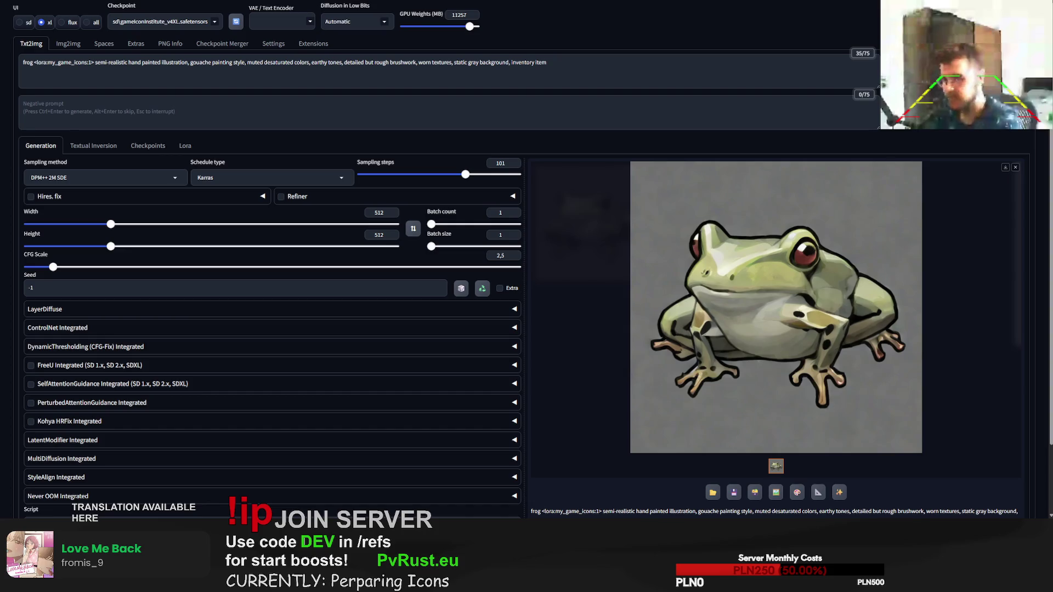
{"action": "left_click", "coordinate": [962, 66]}
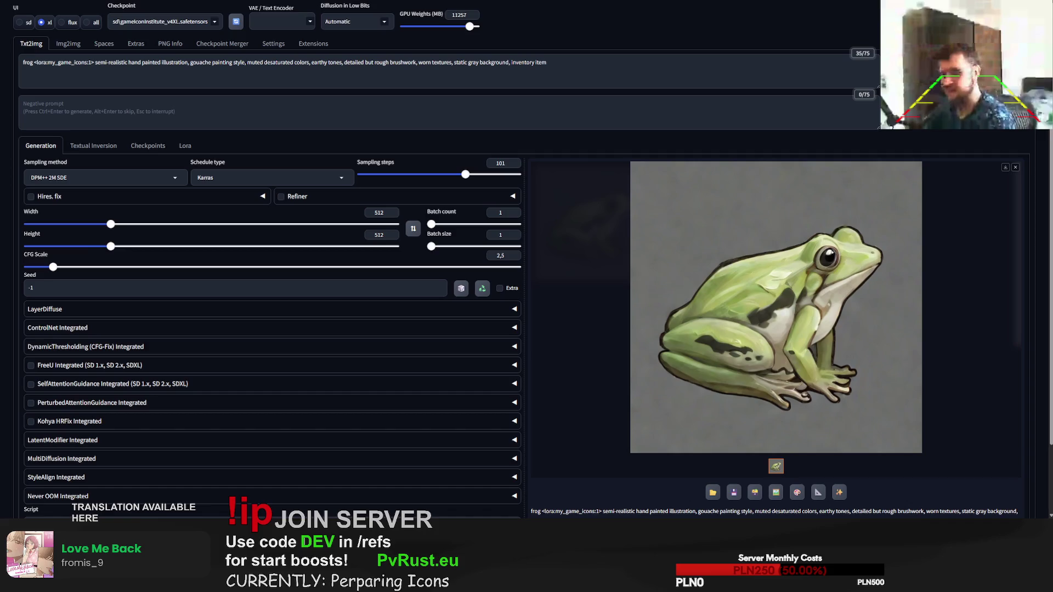
{"action": "key", "text": "ctrl+Return"}
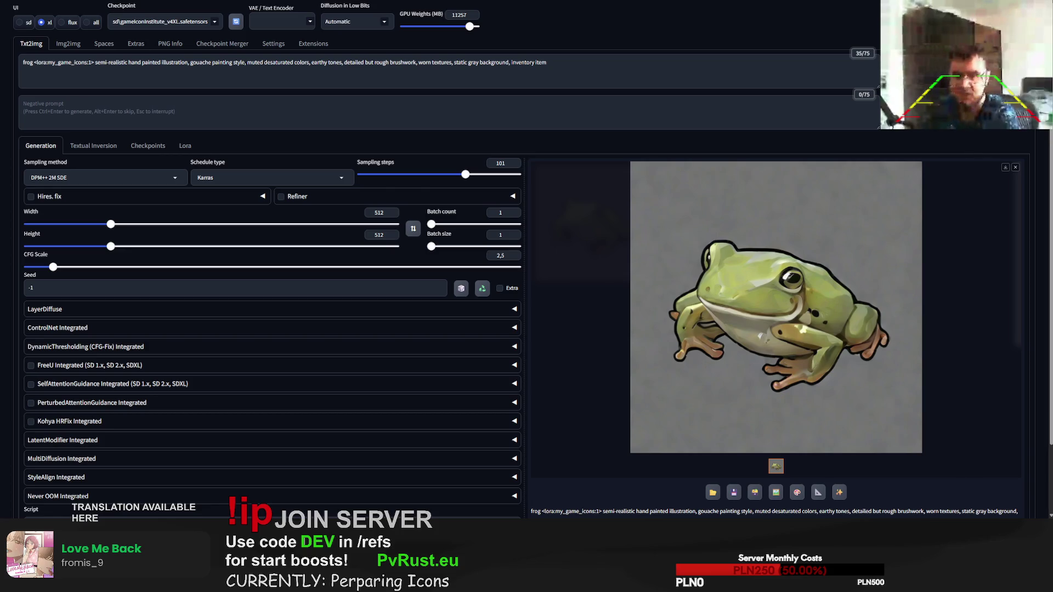
{"action": "left_click", "coordinate": [776, 307]}
{"action": "left_click", "coordinate": [37, 66]}
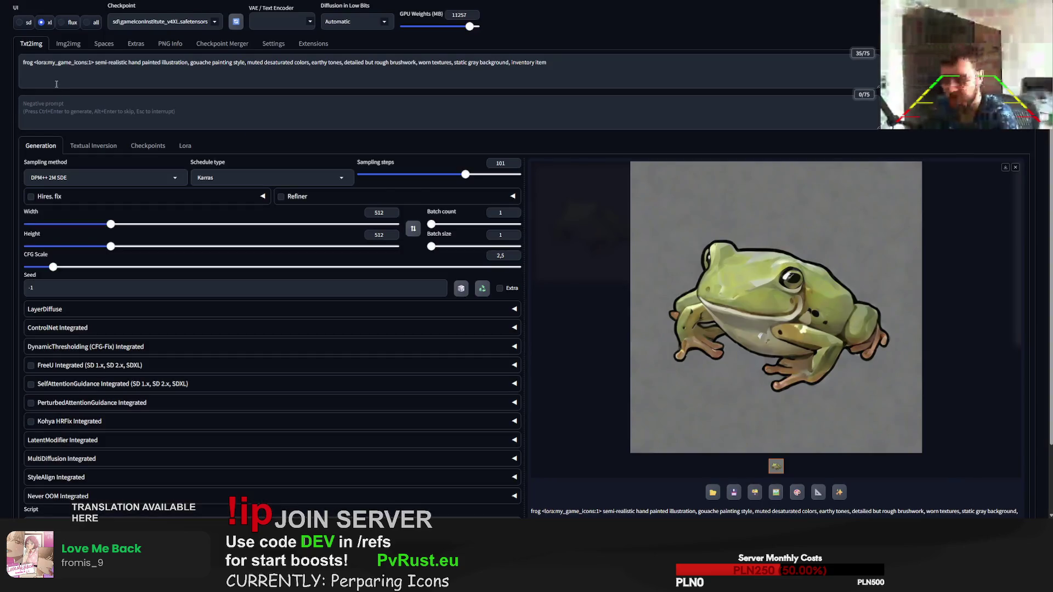
{"action": "key", "text": "BackSpace"}
{"action": "key", "text": "BackSpace"}
{"action": "key", "text": "BackSpace"}
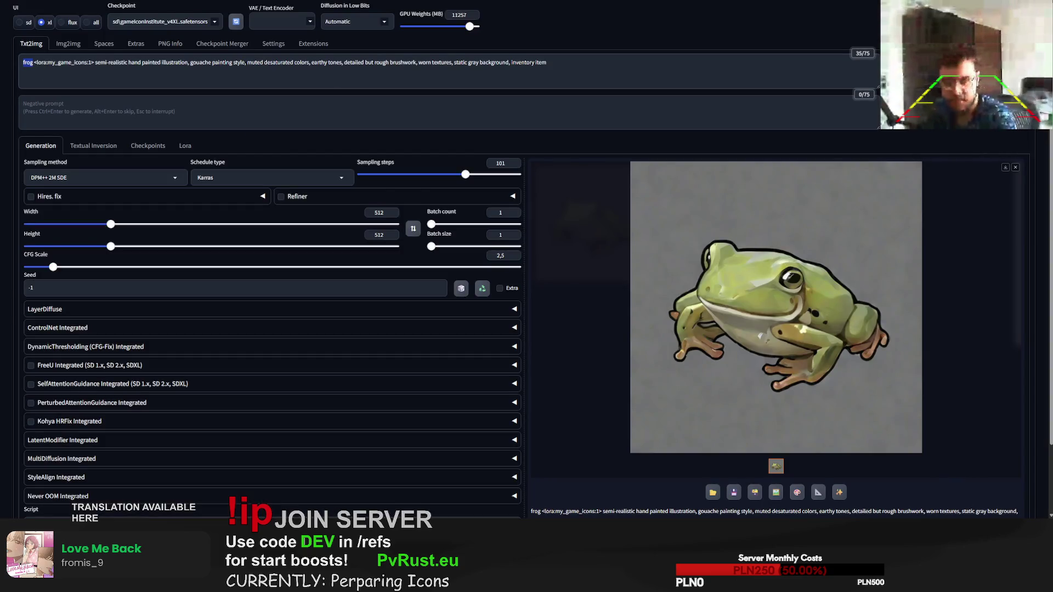
{"action": "type", "text": "crab"}
Step: Generate three crab icon variations from the crab prompt and view the final one full-size
{"action": "key", "text": "ctrl+Return"}
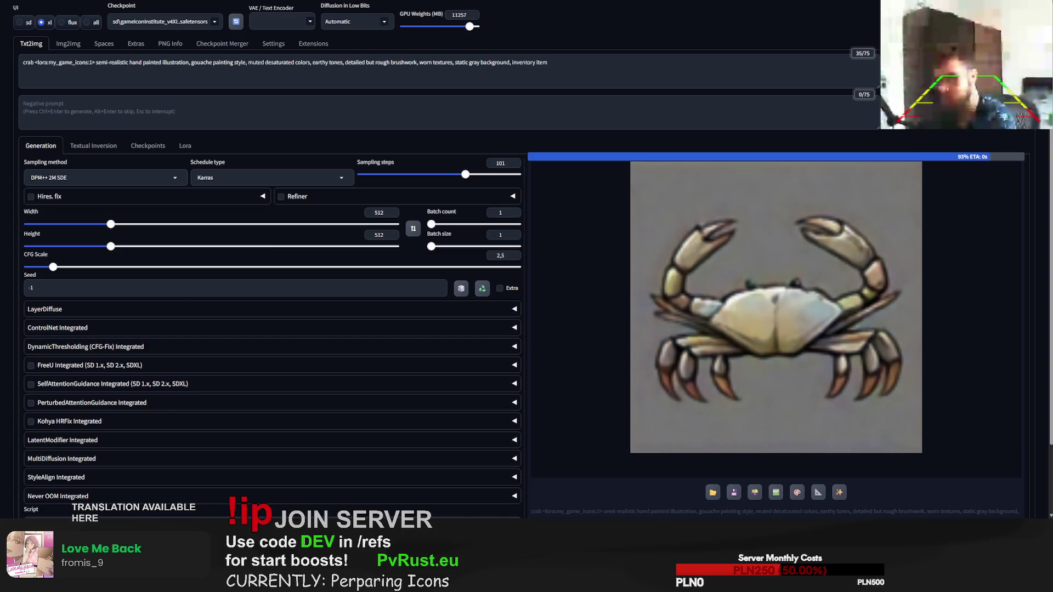
{"action": "key", "text": "ctrl+Return"}
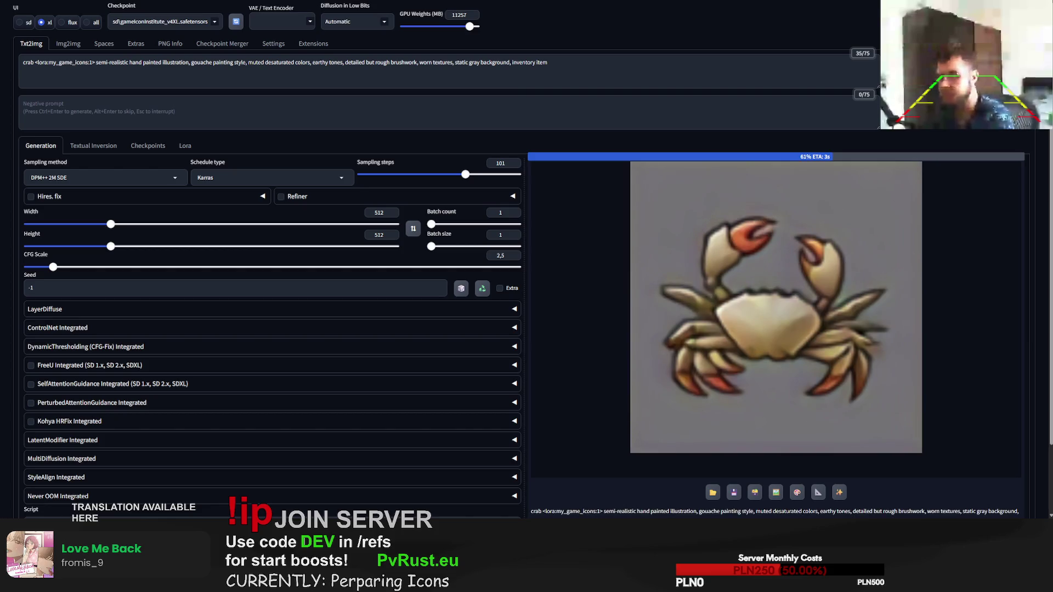
{"action": "key", "text": "ctrl+Return"}
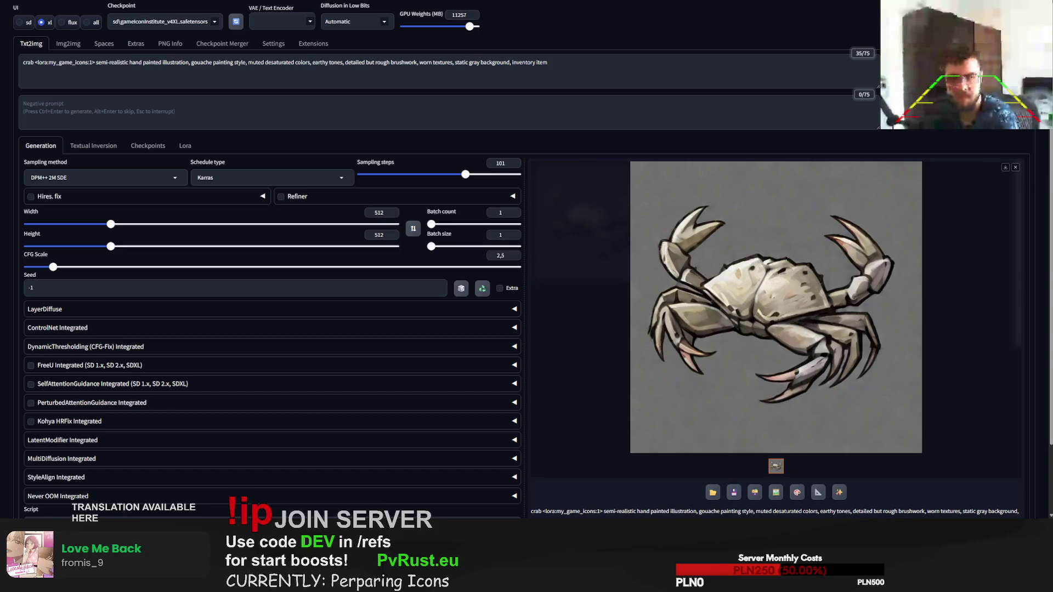
{"action": "left_click", "coordinate": [776, 307]}
{"action": "left_click", "coordinate": [56, 62]}
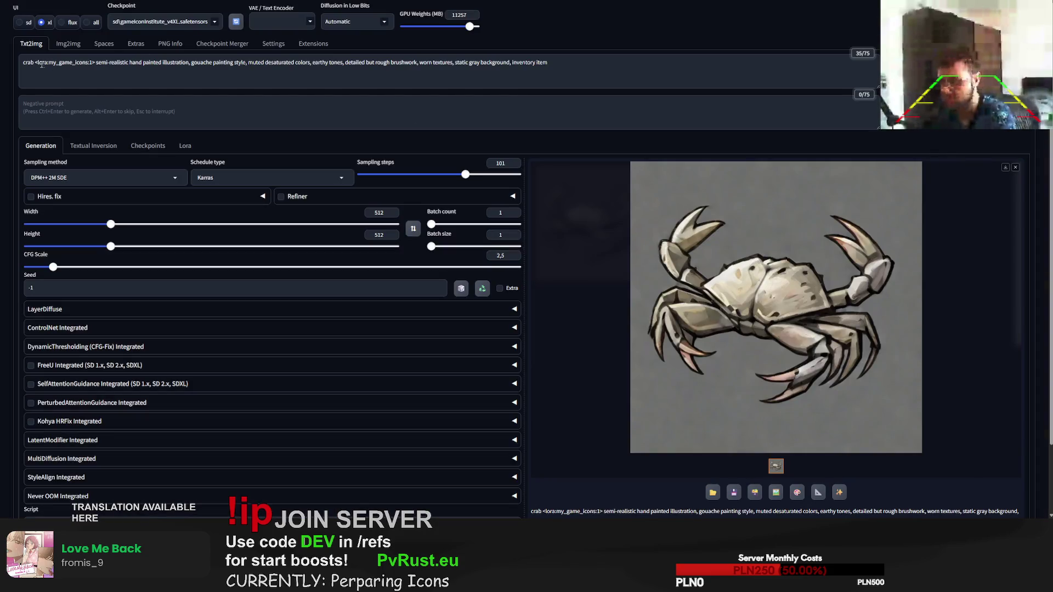
Step: Generate a squid icon, then a 'living squid' variant of the prompt
{"action": "left_click_drag", "start_coordinate": [35, 62], "coordinate": [2, 62]}
{"action": "type", "text": "squ"}
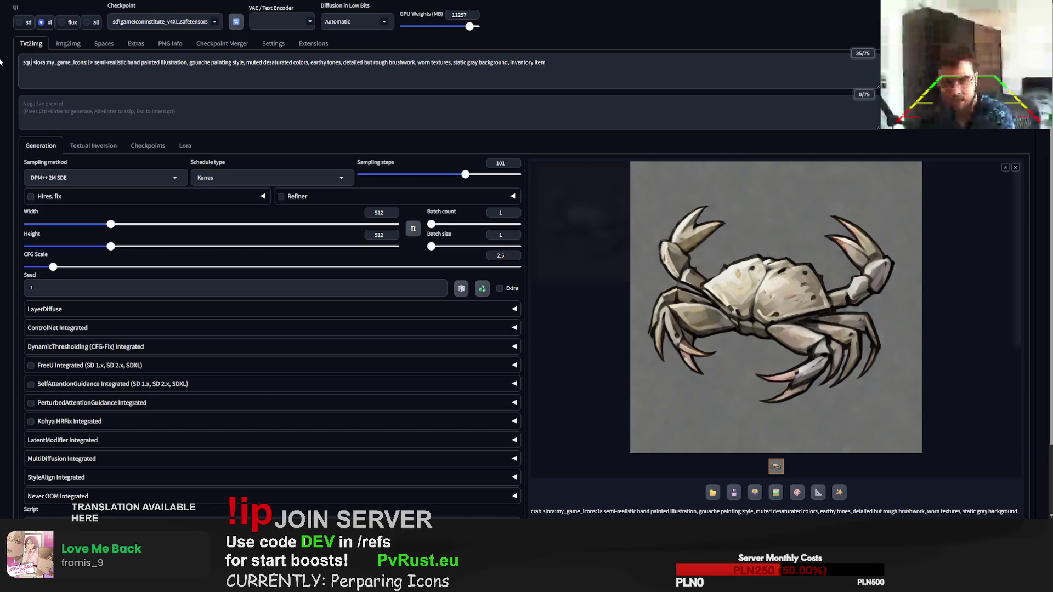
{"action": "type", "text": "id"}
{"action": "key", "text": "ctrl+Return"}
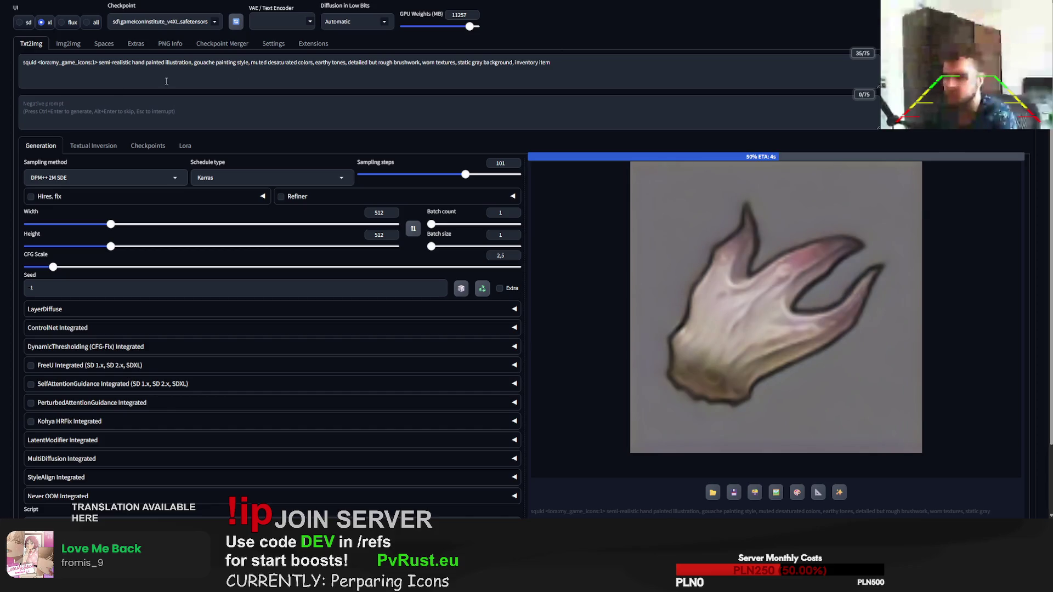
{"action": "left_click", "coordinate": [23, 64]}
{"action": "type", "text": "living squid"}
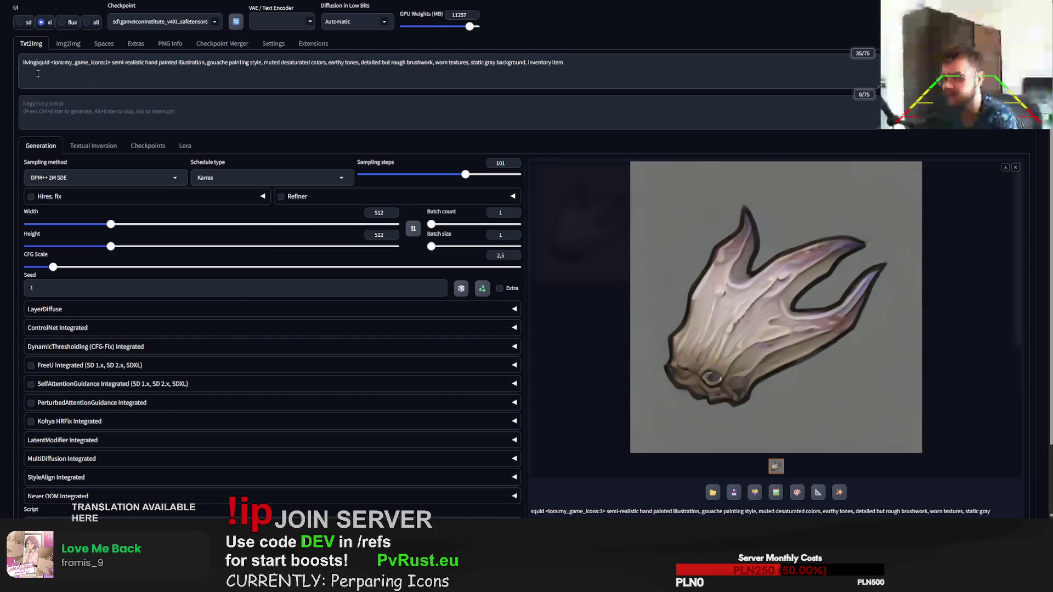
{"action": "key", "text": "ctrl+Return"}
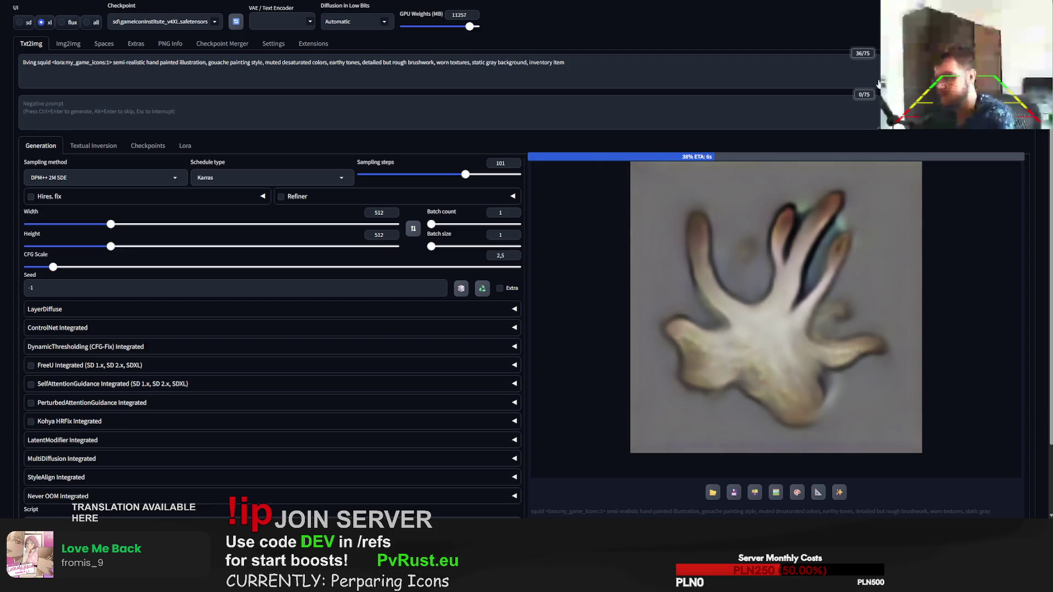
Step: Revert the subject to 'squid', select the whole prompt, and switch to the Chrome image search
{"action": "left_click_drag", "start_coordinate": [23, 62], "coordinate": [52, 62]}
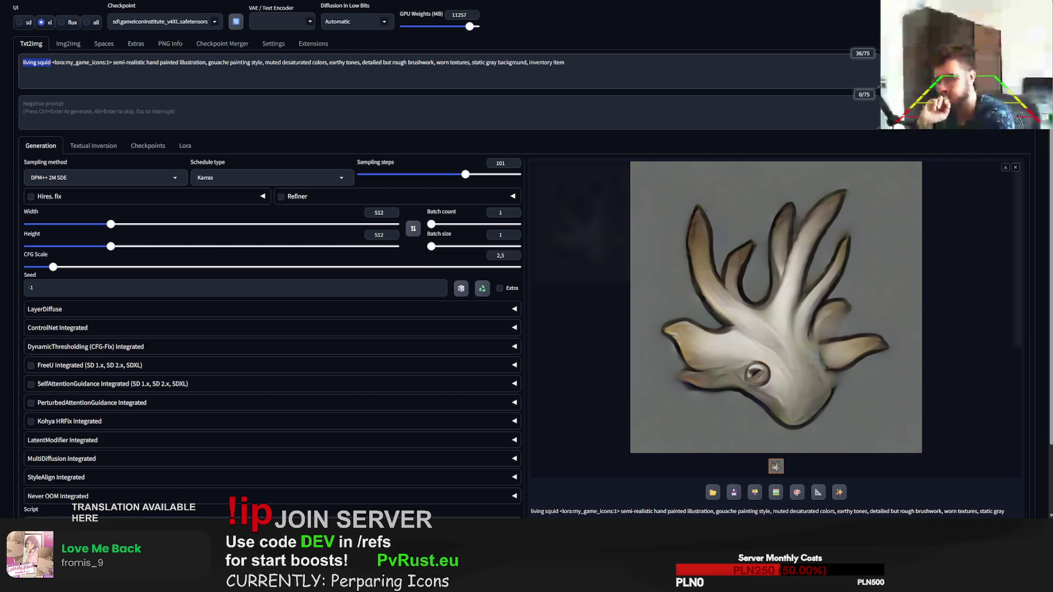
{"action": "type", "text": "squid"}
{"action": "key", "text": "ctrl+a"}
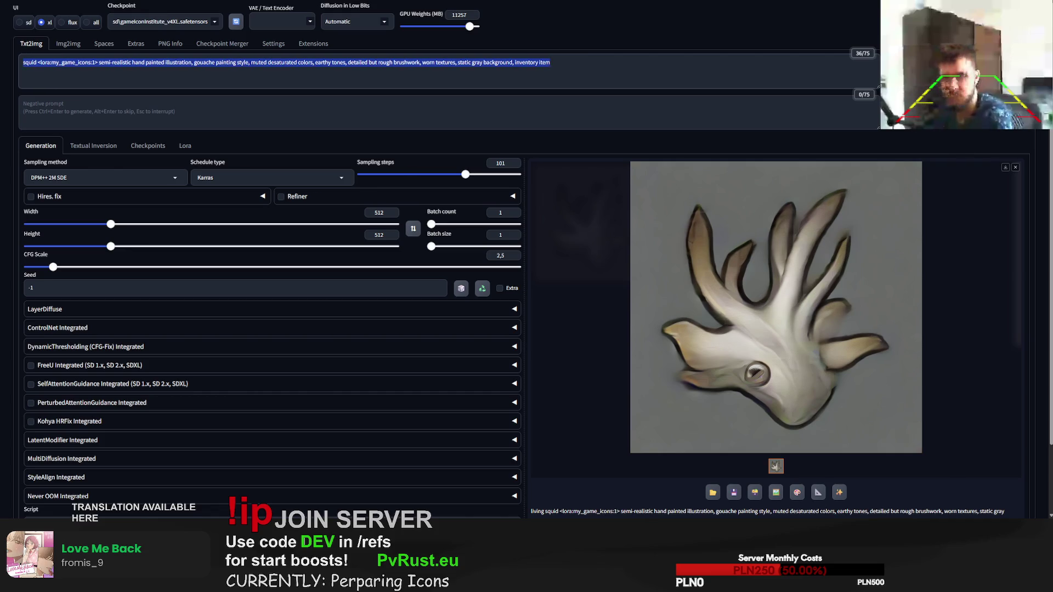
{"action": "key", "text": "alt+Tab"}
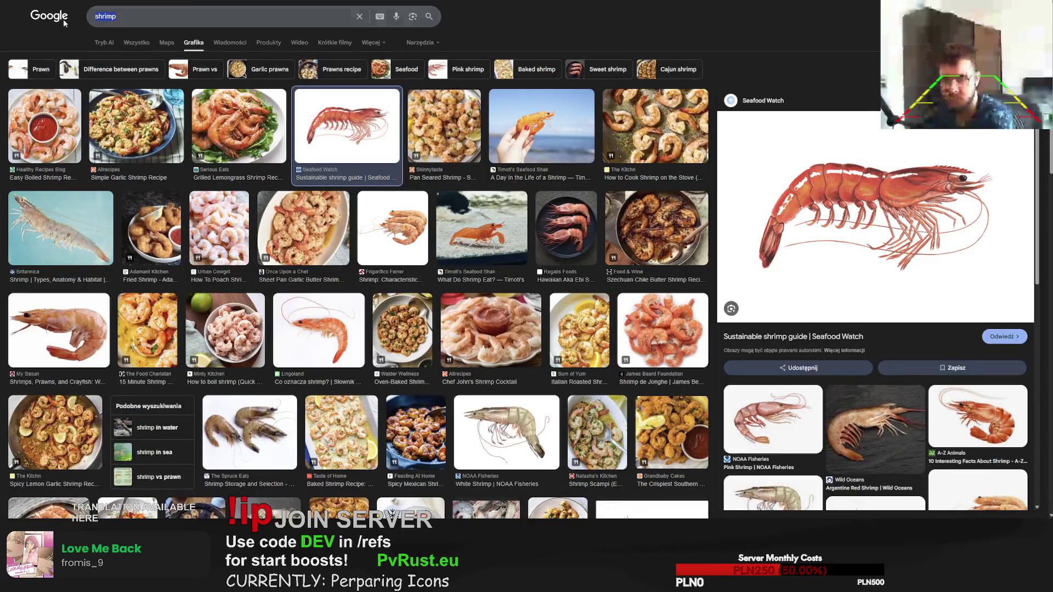
{"action": "type", "text": "squid"}
Step: Search Google Images for squid, preview the CalorieMenu and transparent Lingoland squid, and return to Forge img2img
{"action": "key", "text": "Return"}
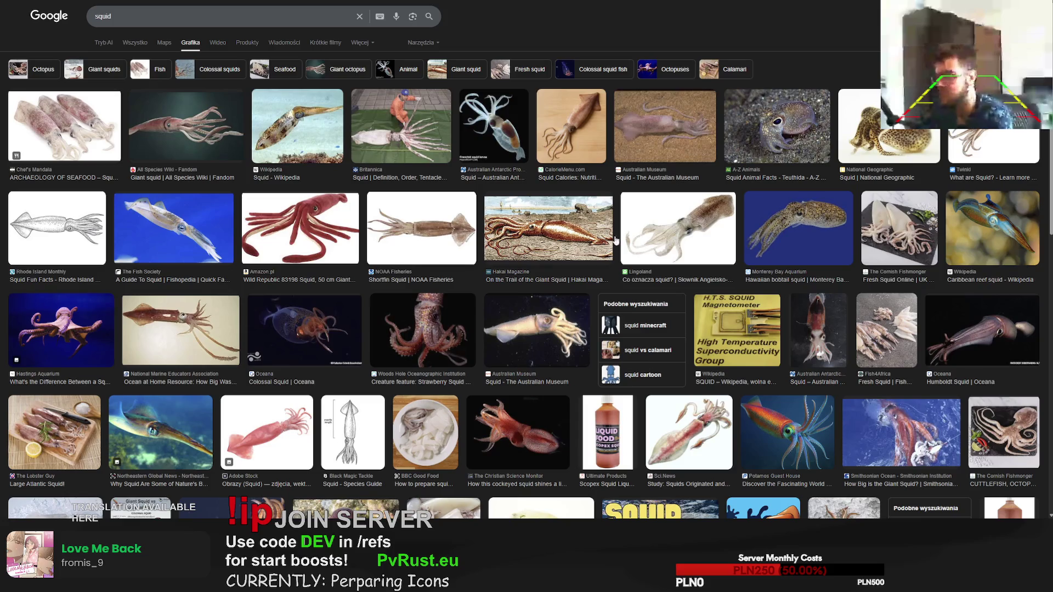
{"action": "left_click", "coordinate": [987, 149]}
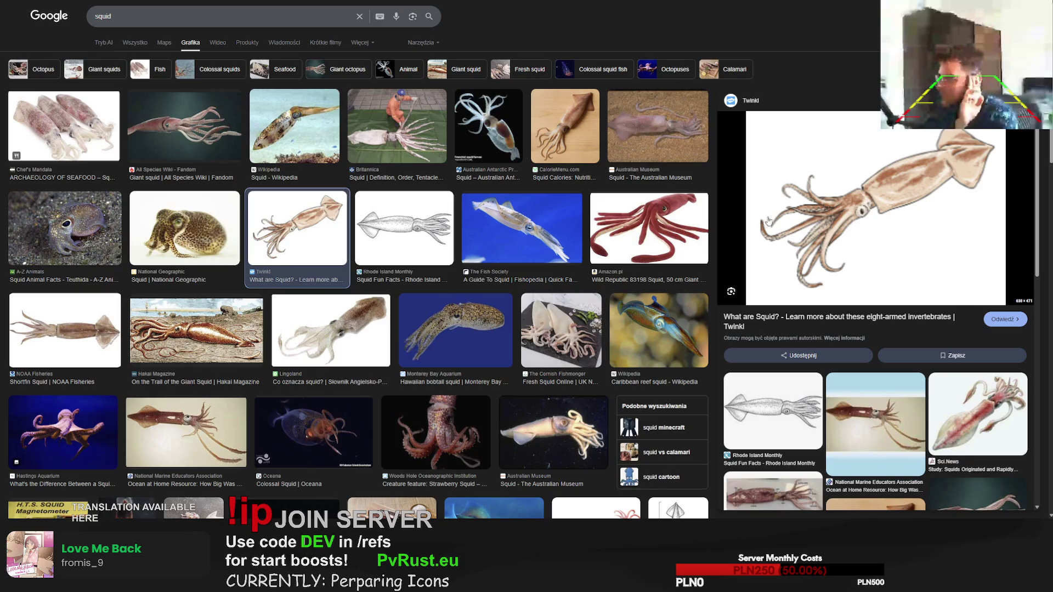
{"action": "scroll", "coordinate": [598, 334], "scroll_direction": "down", "scroll_amount": 1}
{"action": "scroll", "coordinate": [597, 335], "scroll_direction": "down", "scroll_amount": 3}
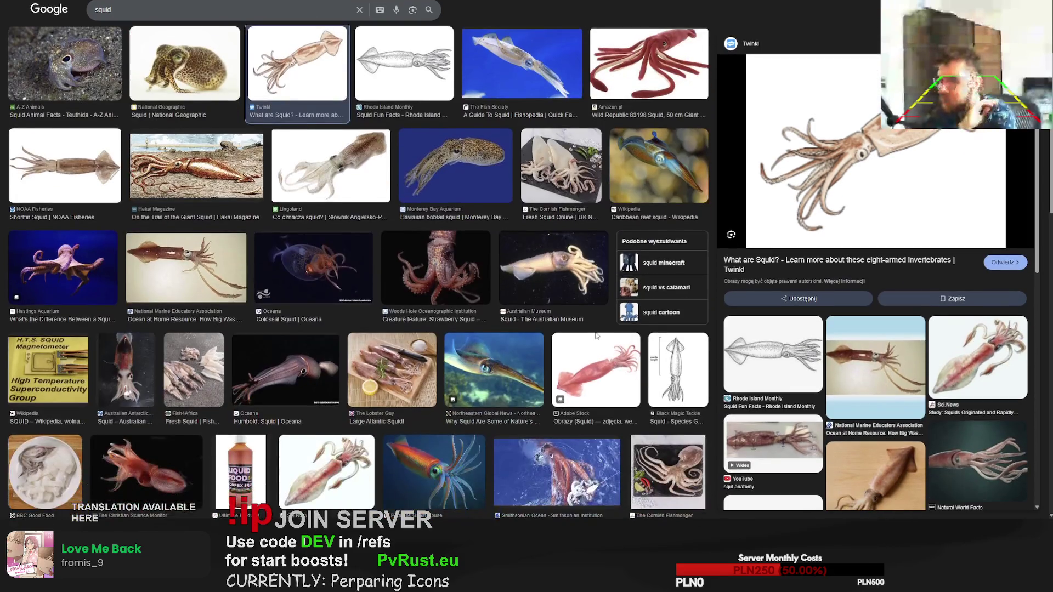
{"action": "scroll", "coordinate": [598, 334], "scroll_direction": "down", "scroll_amount": 1}
{"action": "scroll", "coordinate": [597, 335], "scroll_direction": "down", "scroll_amount": 1}
{"action": "scroll", "coordinate": [232, 350], "scroll_direction": "up", "scroll_amount": 4}
{"action": "scroll", "coordinate": [232, 350], "scroll_direction": "up", "scroll_amount": 1}
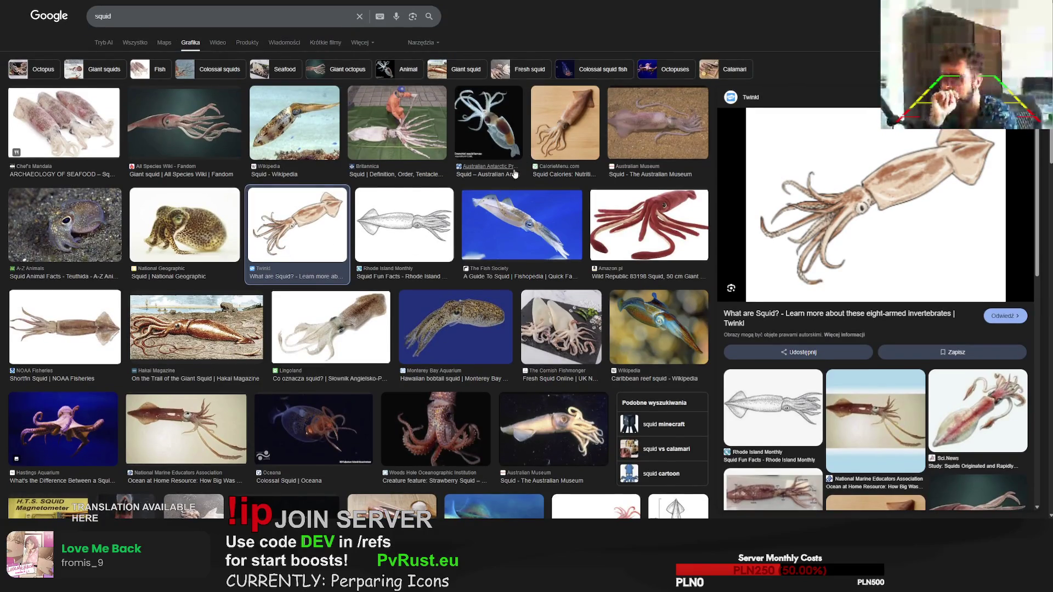
{"action": "left_click", "coordinate": [559, 130]}
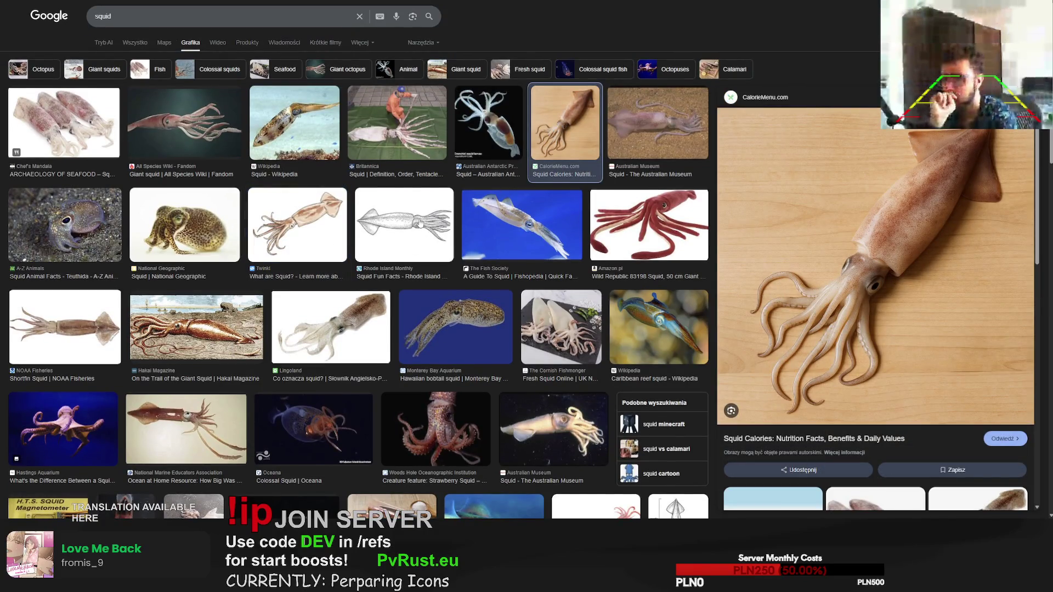
{"action": "left_click", "coordinate": [964, 387]}
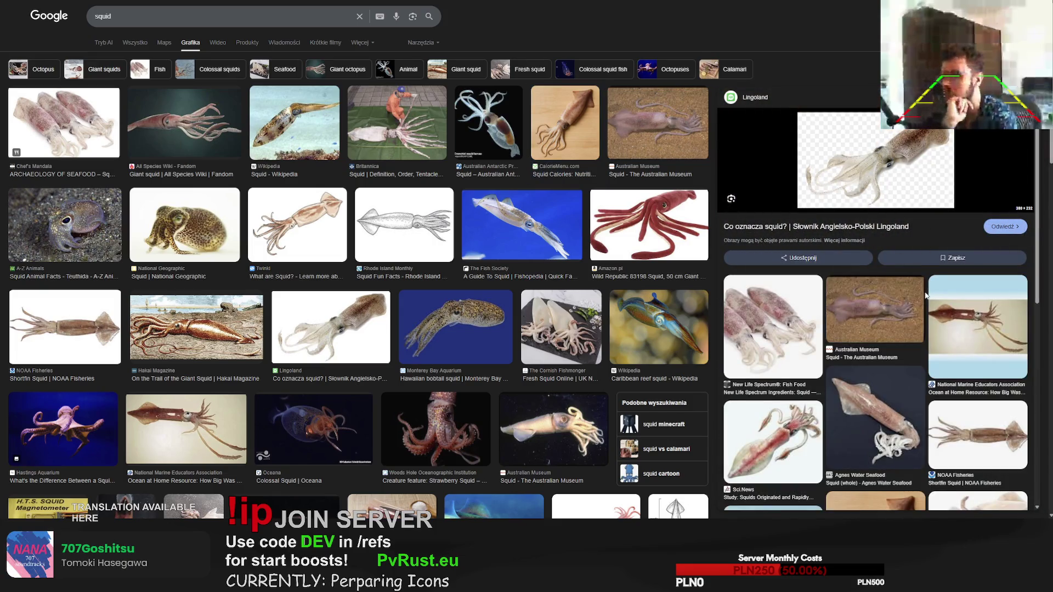
{"action": "key", "text": "alt+Tab"}
{"action": "left_click", "coordinate": [67, 42]}
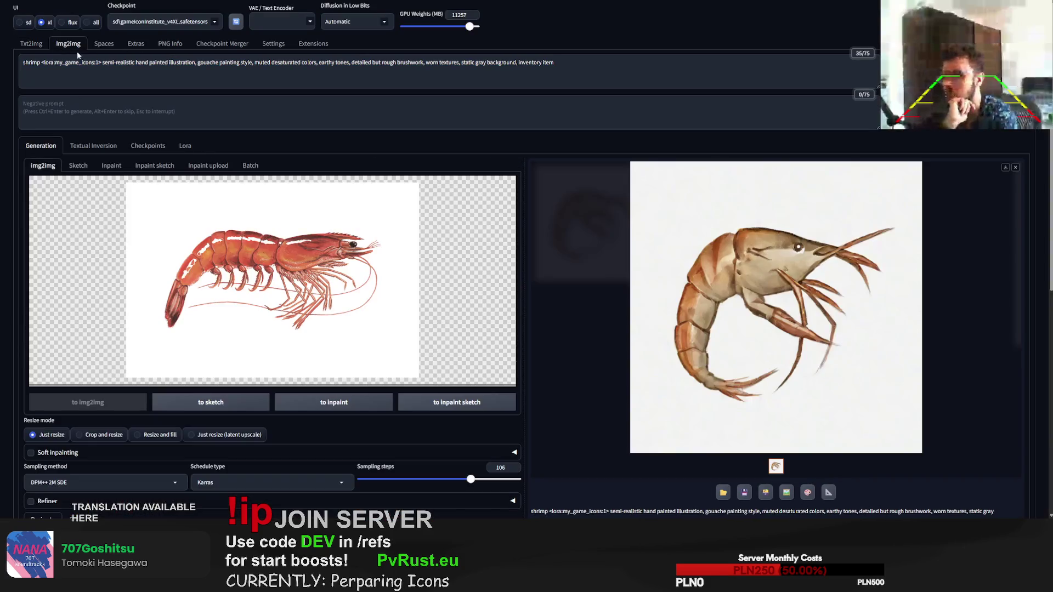
Step: Paste the squid photo as img2img source, swap in the squid sea creature with tentacles prompt, and generate
{"action": "key", "text": "ctrl+v"}
{"action": "left_click", "coordinate": [32, 43]}
{"action": "left_click", "coordinate": [66, 68]}
{"action": "key", "text": "ctrl+a"}
{"action": "key", "text": "ctrl+c"}
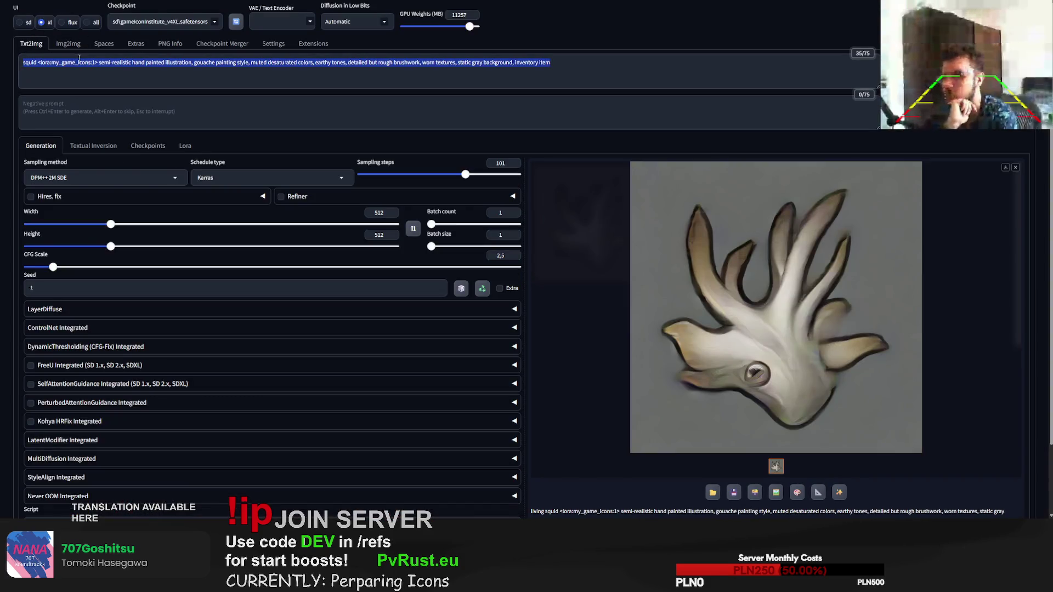
{"action": "left_click", "coordinate": [67, 43]}
{"action": "left_click", "coordinate": [138, 82]}
{"action": "key", "text": "ctrl+a"}
{"action": "key", "text": "ctrl+v"}
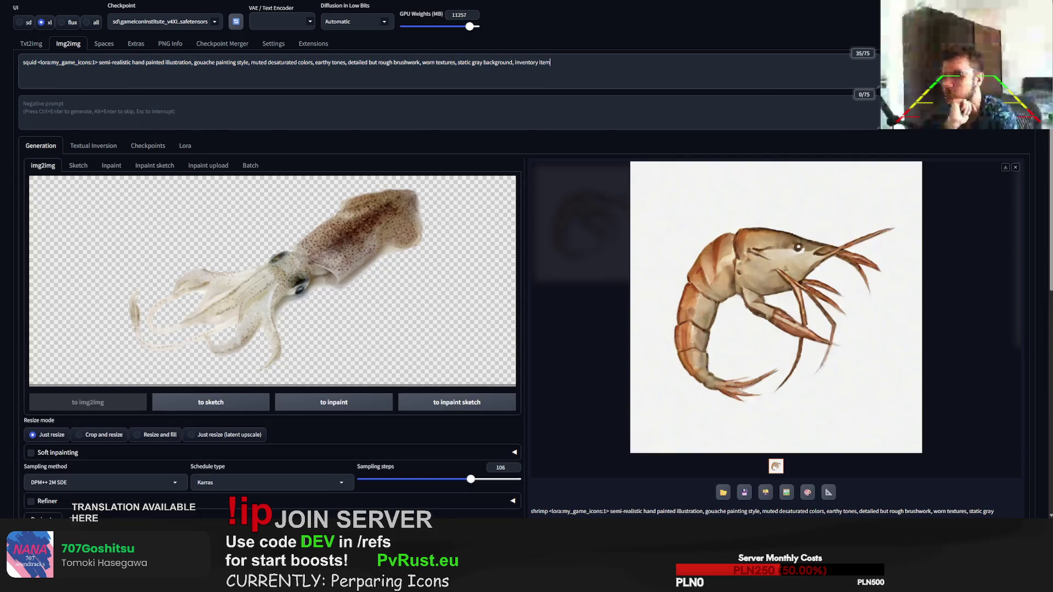
{"action": "key", "text": "ctrl+Return"}
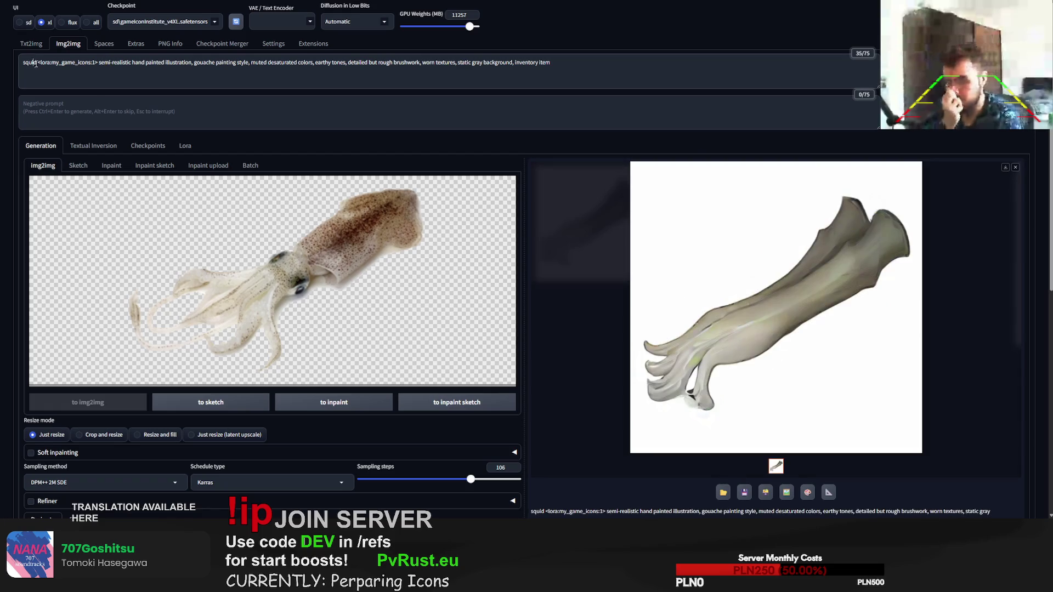
{"action": "type", "text": ","}
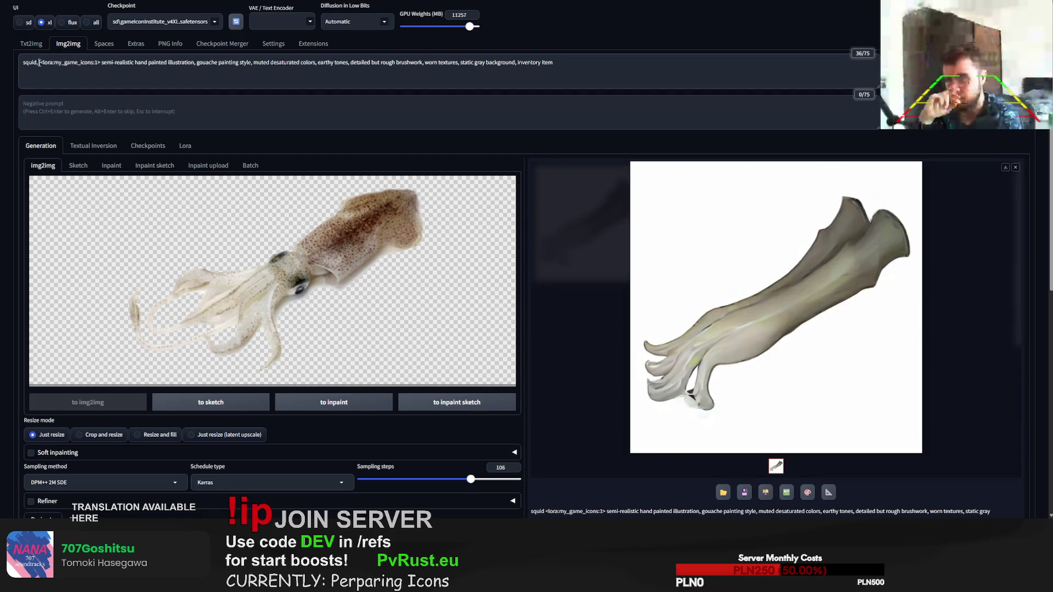
{"action": "type", "text": " sea crea"}
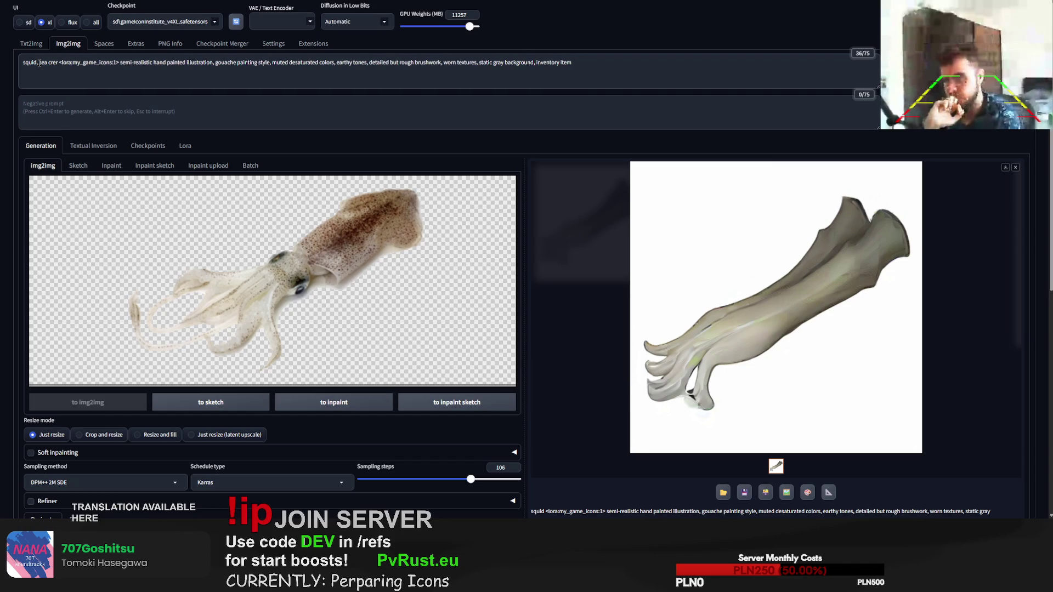
{"action": "type", "text": "ture, tentac"}
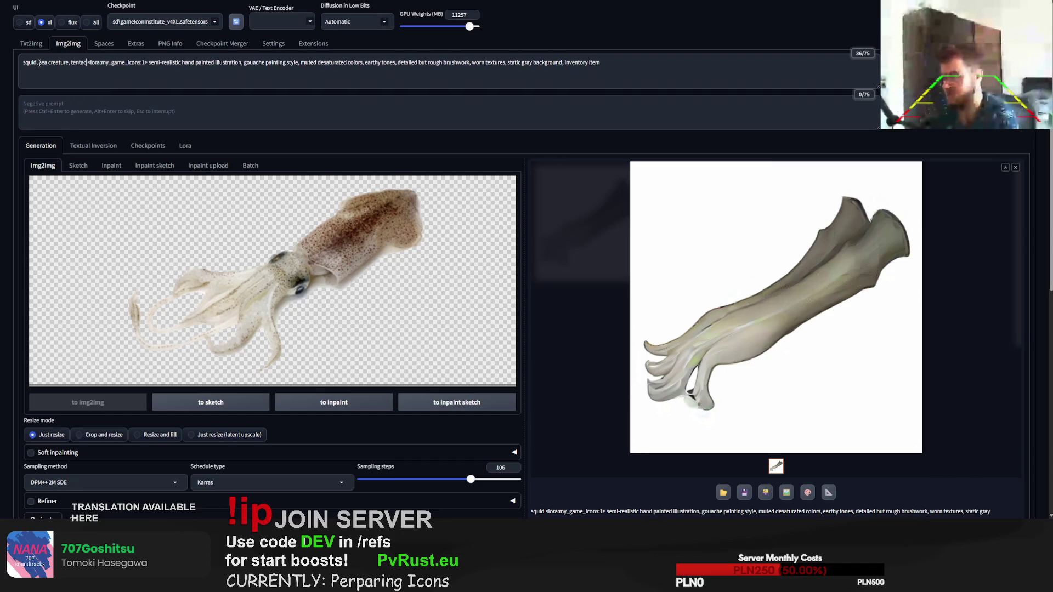
{"action": "type", "text": "l"}
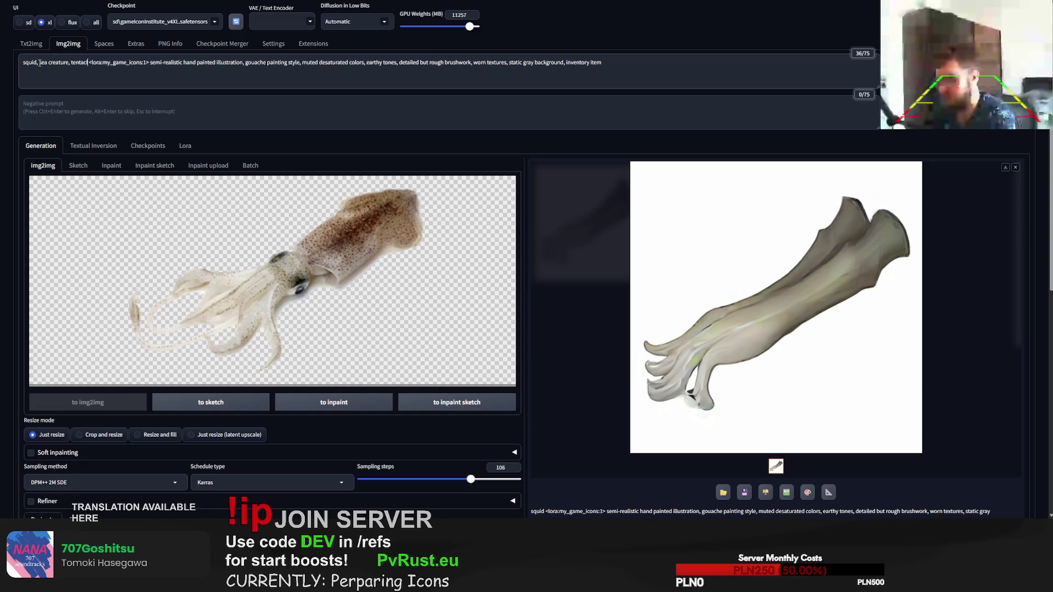
{"action": "type", "text": "es"}
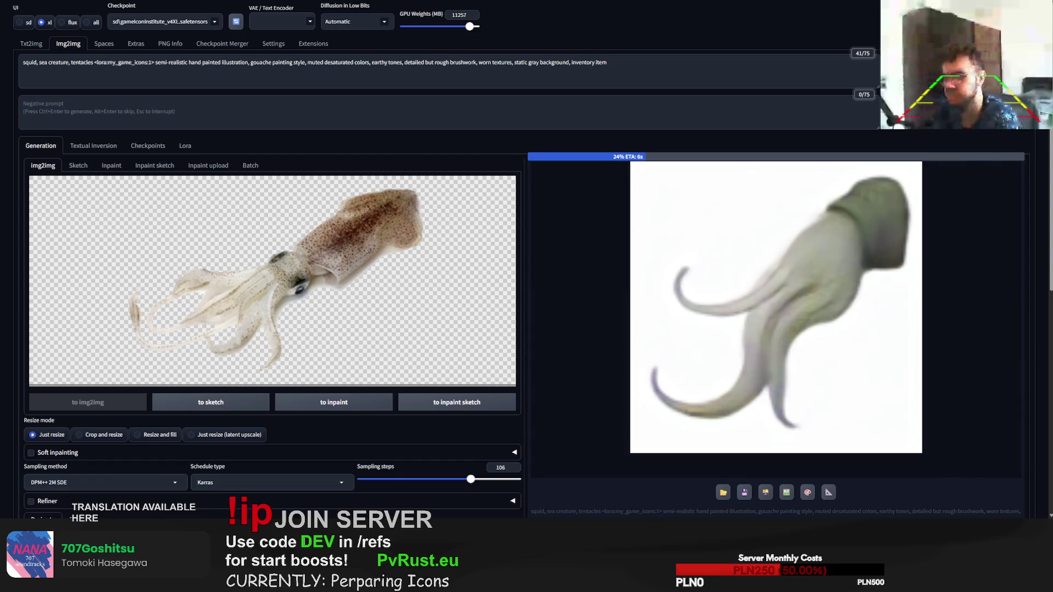
Step: Use the CalorieMenu squid photo as the img2img source and generate from it
{"action": "key", "text": "ctrl+Tab"}
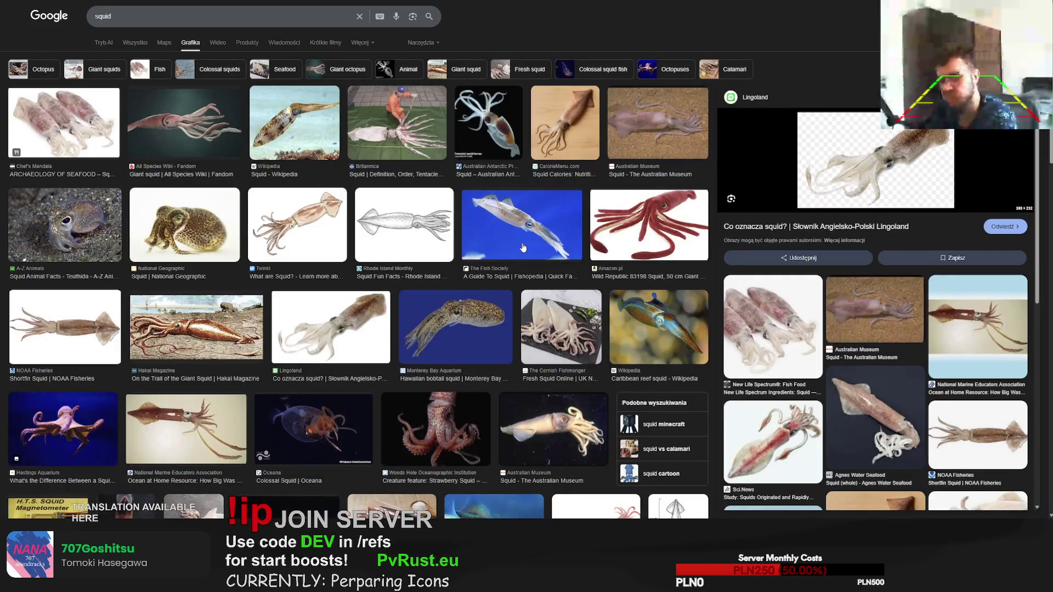
{"action": "left_click", "coordinate": [566, 143]}
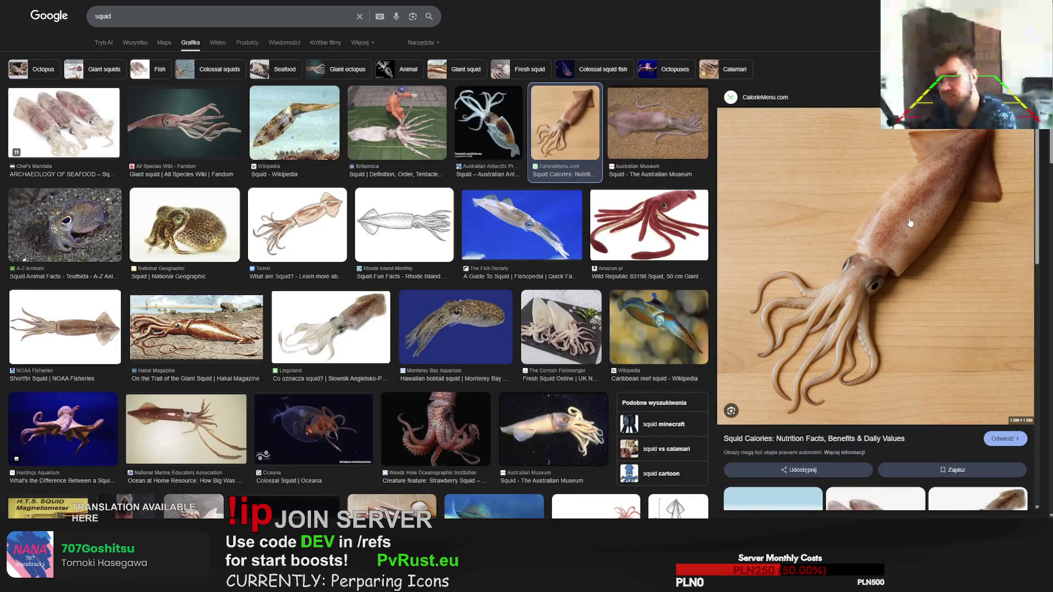
{"action": "key", "text": "ctrl+Tab"}
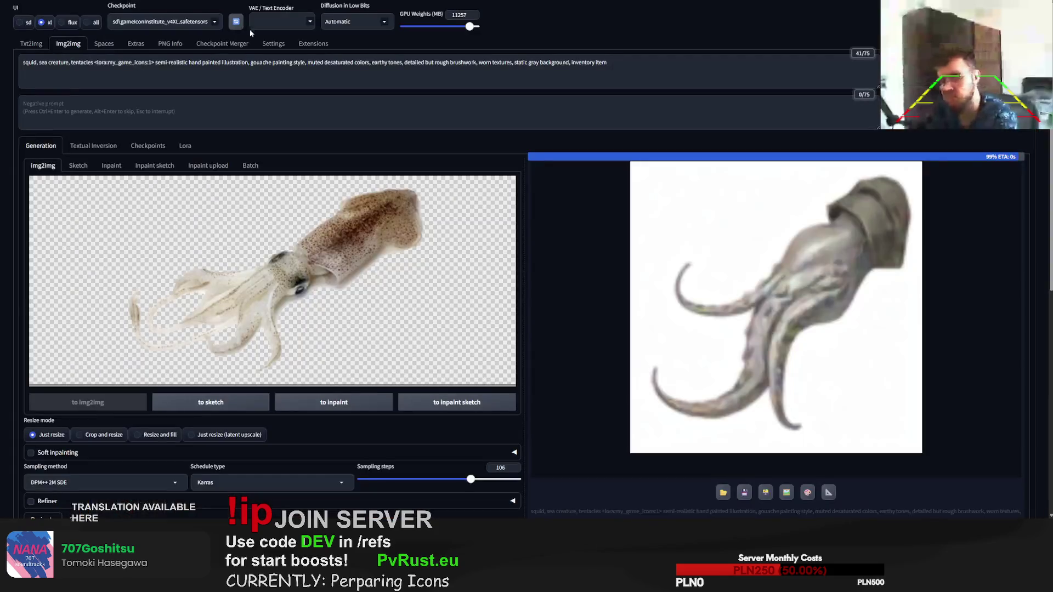
{"action": "key", "text": "ctrl+v"}
{"action": "key", "text": "ctrl+Return"}
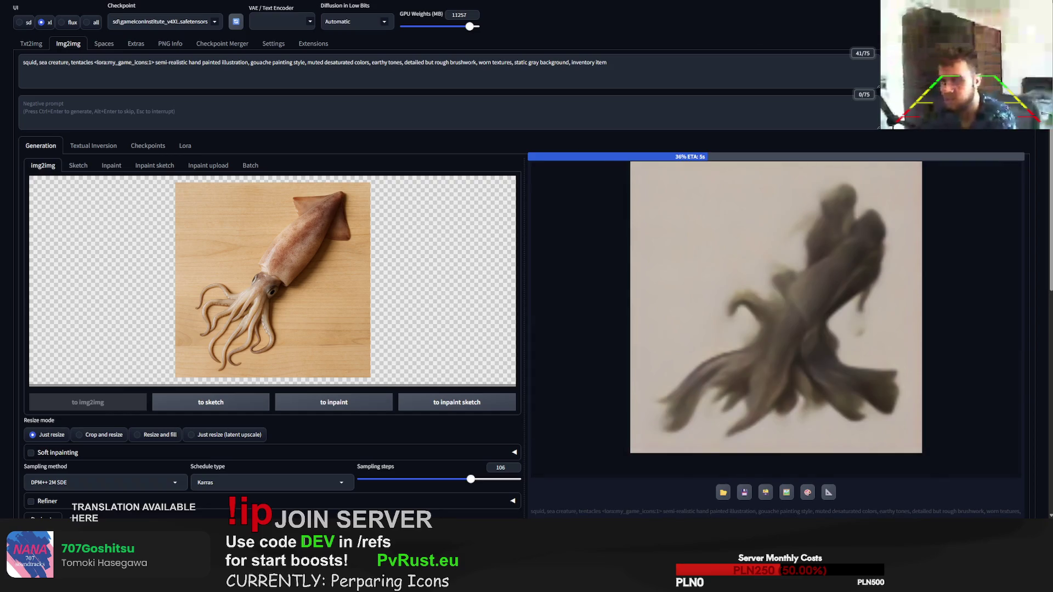
Step: Swap the source to the NOAA shortfin squid on transparent background and generate a new squid icon
{"action": "key", "text": "alt+Tab"}
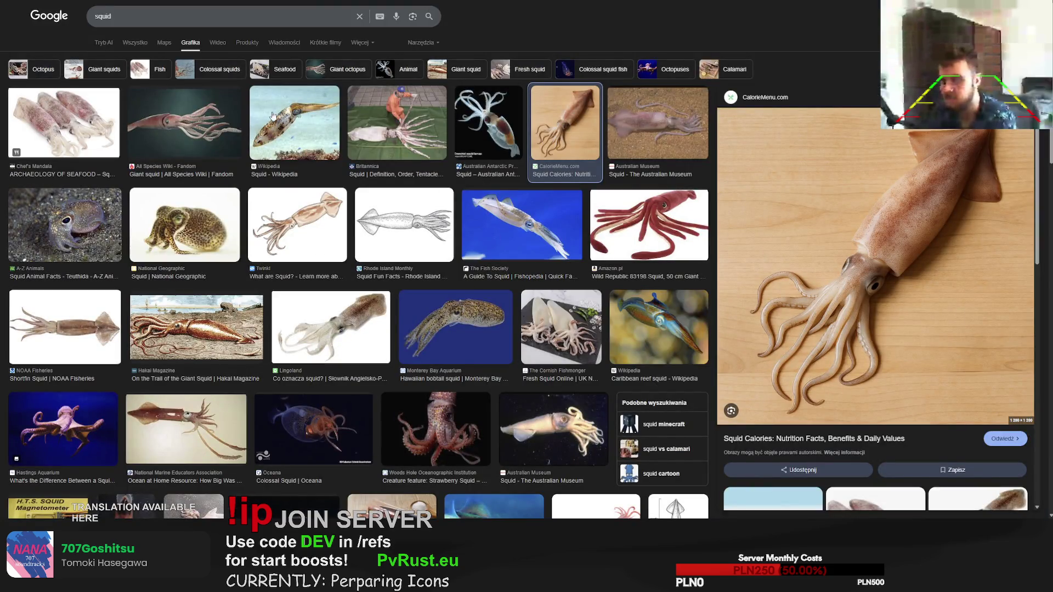
{"action": "scroll", "coordinate": [83, 165], "scroll_direction": "down", "scroll_amount": 1}
{"action": "left_click", "coordinate": [67, 288]}
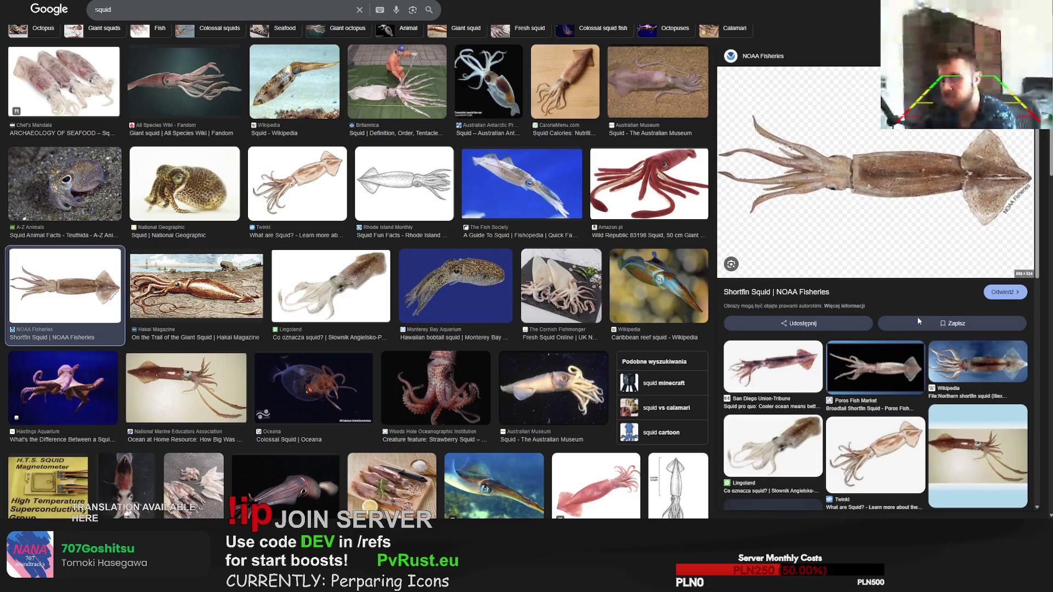
{"action": "key", "text": "ctrl+Tab"}
{"action": "key", "text": "ctrl+Tab"}
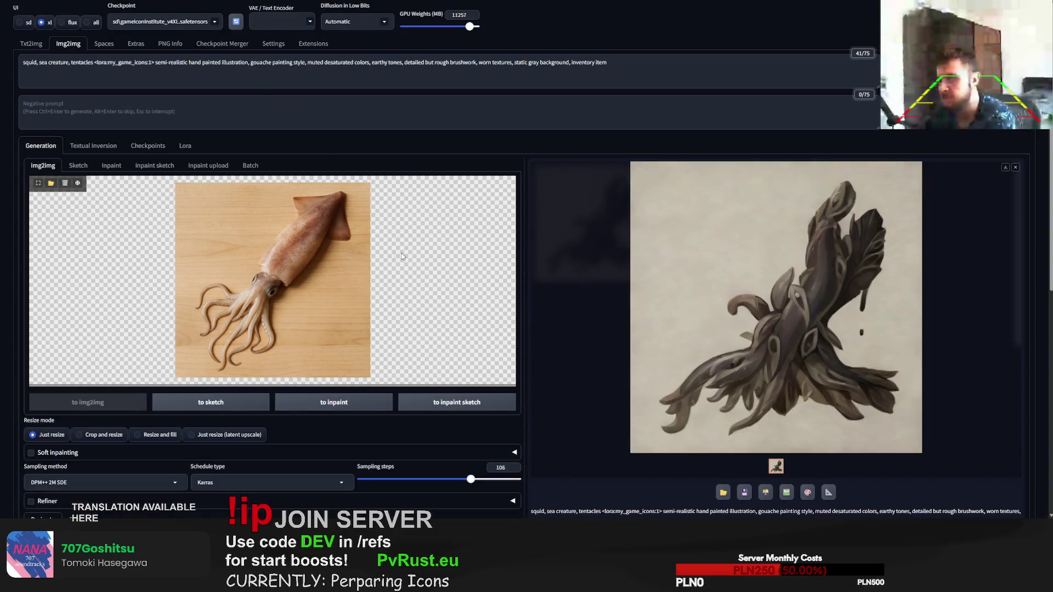
{"action": "key", "text": "ctrl+v"}
{"action": "key", "text": "ctrl+Return"}
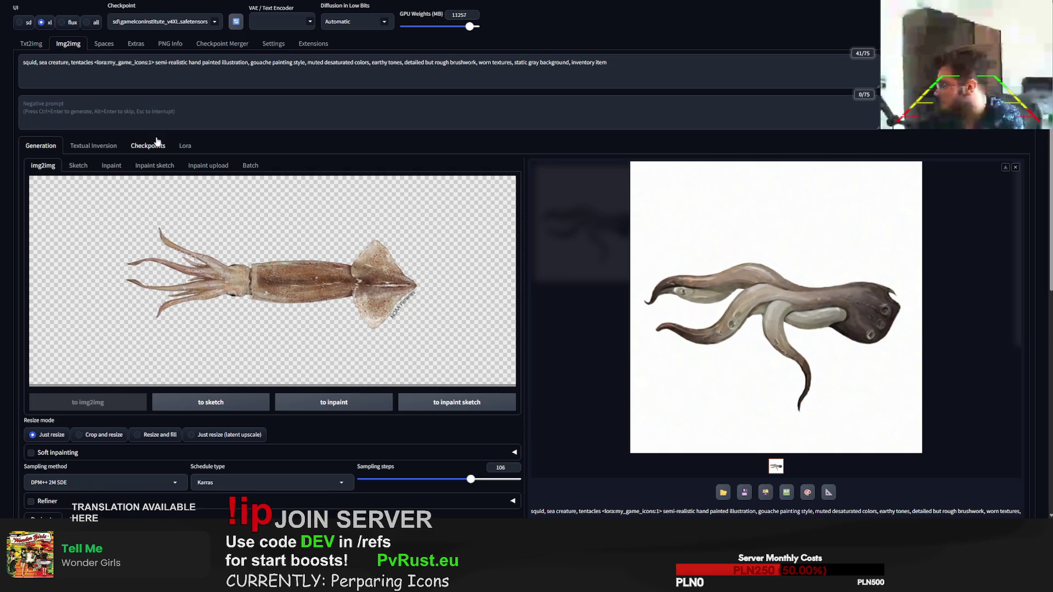
{"action": "left_click_drag", "start_coordinate": [95, 66], "coordinate": [73, 65]}
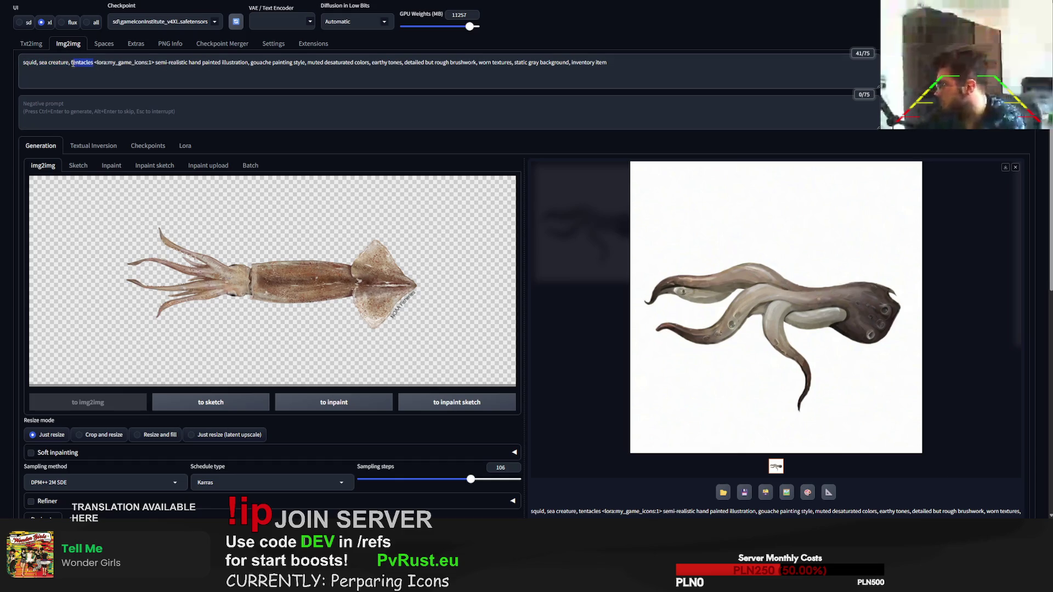
Step: Replace 'tentacles' with a detailed squid description, generate from it, and move to txt2img
{"action": "type", "text": "\"A soft-bodied marine creature with a long, torpedo-shaped body (mantle), smooth and slightly glossy skin, tapering to a rounded point at the back. At the front of the body is a distinct head with two large, round, forward-facing eyes. Surrounding the mouth are ten flexible appendages: eight shorter arms lined with rows of small suction cups, and two longer tentacles that extend farther and end in wider pads covered in larger suction cups. The arms curl and twist naturally in different directions. The creature has small fin-like flaps on either side near the back of its body. Its coloration is natural ocean tones such as pale pink, reddish-brown, or gray, with subtle gradients and soft highlights. The texture appears slightly translucent and wet, as if underwater"}
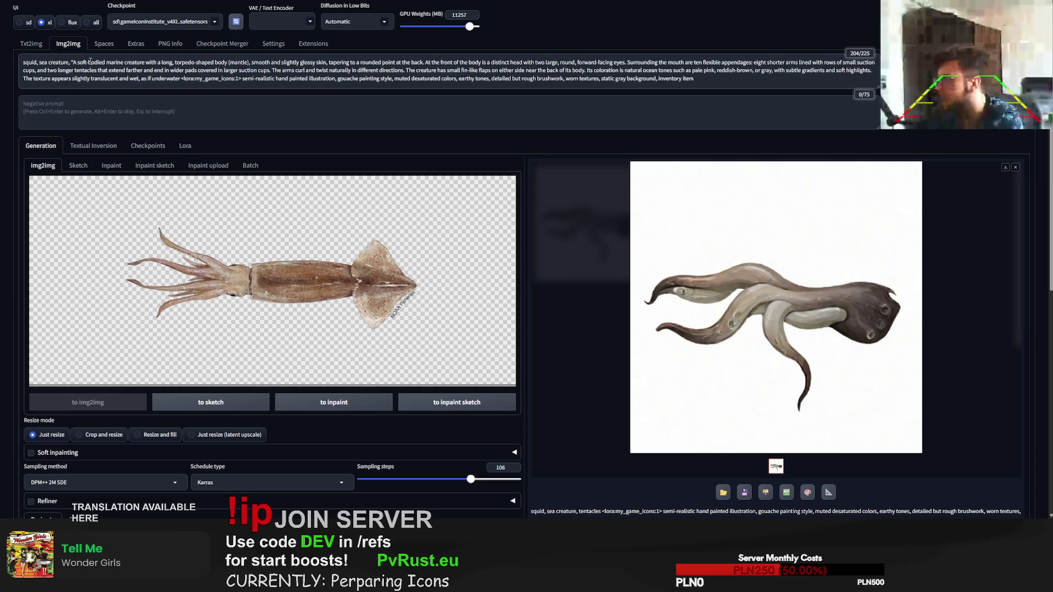
{"action": "key", "text": "ctrl+Return"}
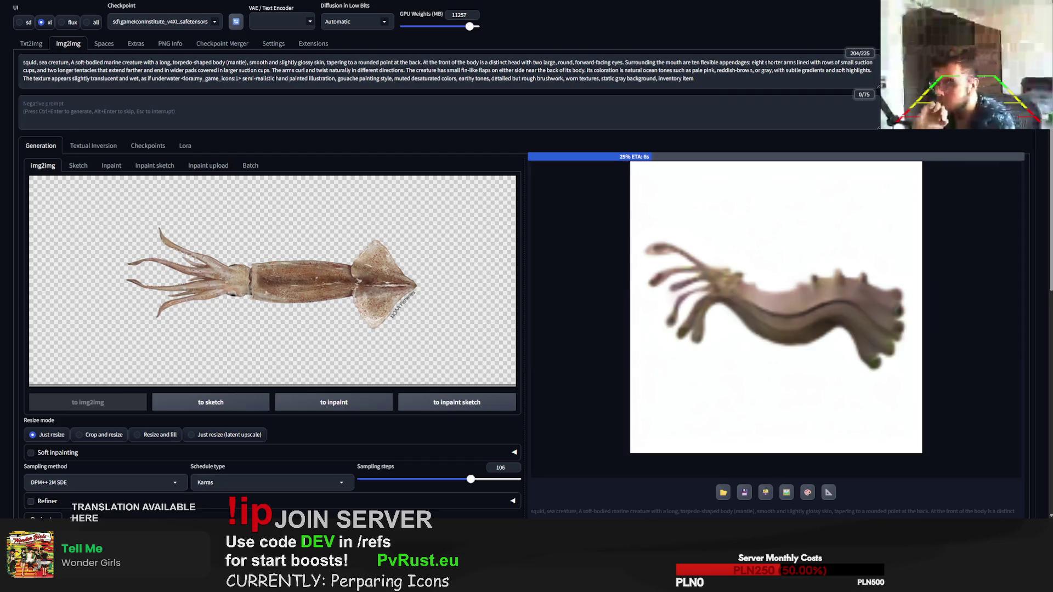
{"action": "double_click", "coordinate": [338, 63]}
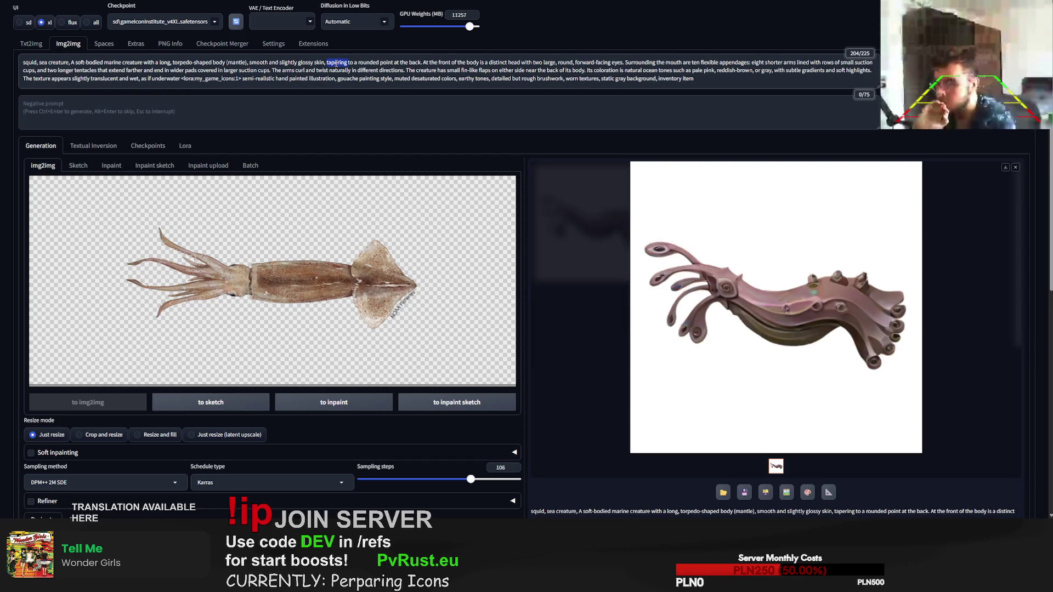
{"action": "left_click", "coordinate": [31, 42]}
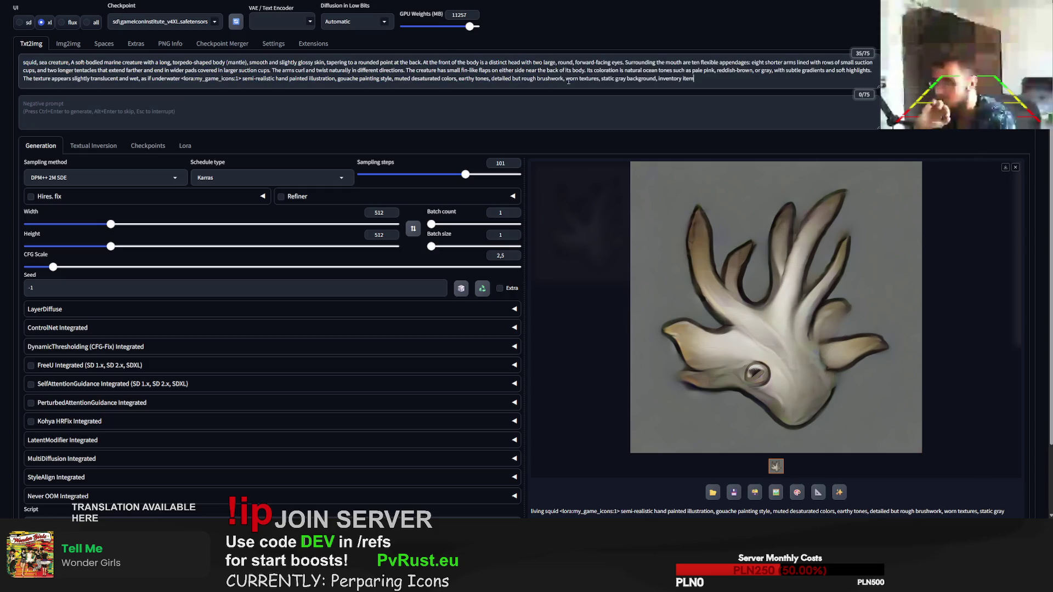
Step: Generate two txt2img squid icons, then run img2img from the squid reference photo
{"action": "key", "text": "ctrl+Return"}
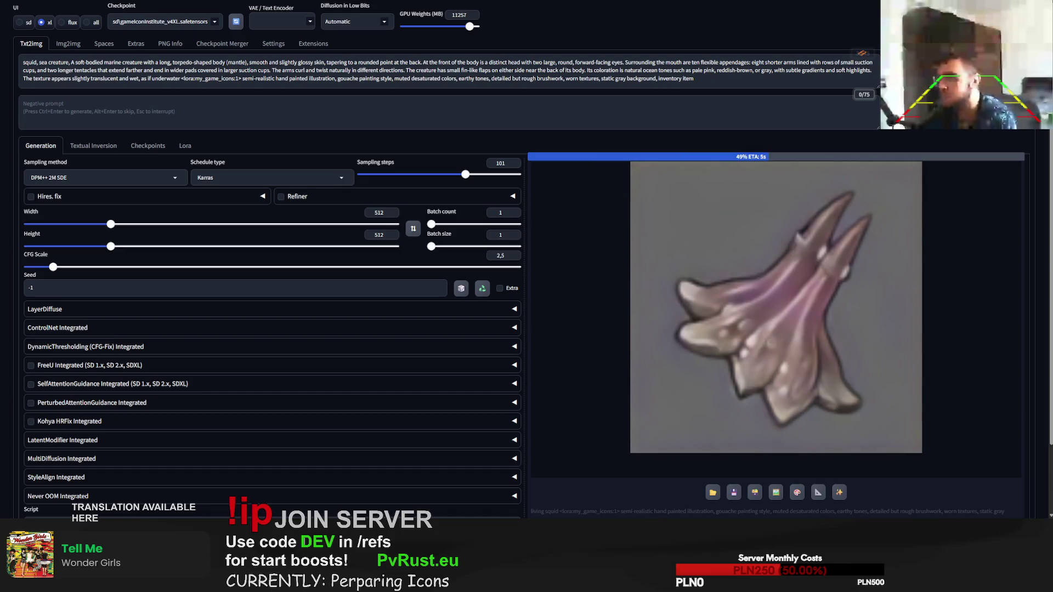
{"action": "key", "text": "ctrl+Return"}
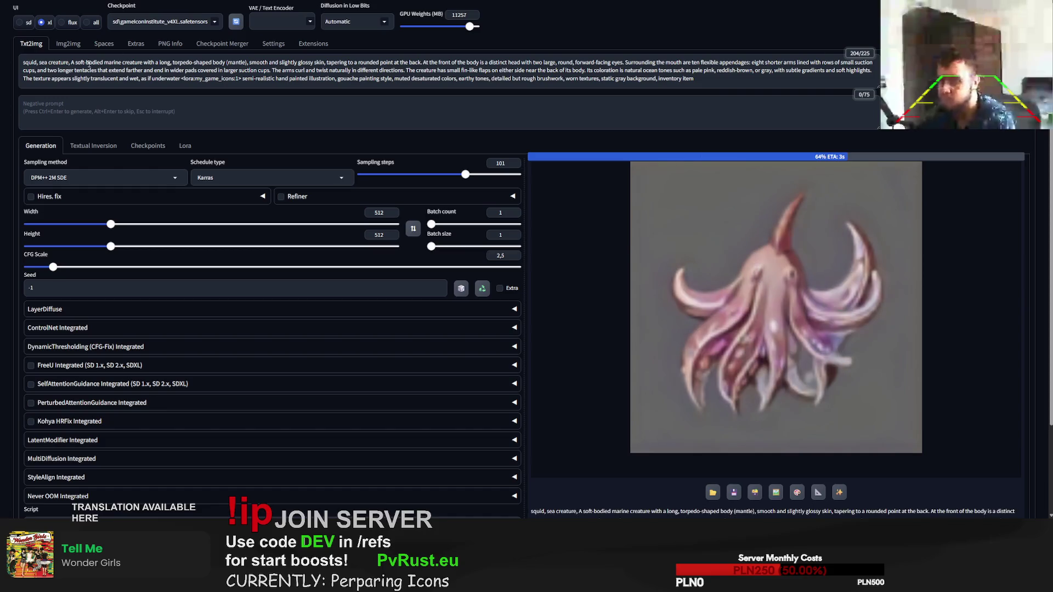
{"action": "left_click", "coordinate": [68, 43]}
{"action": "key", "text": "ctrl+Return"}
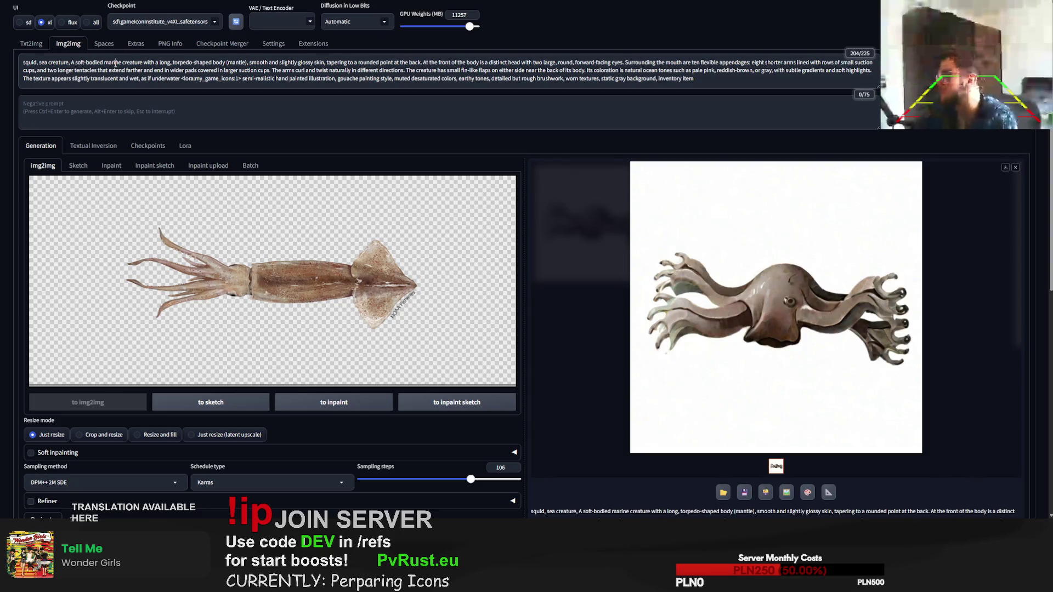
Step: Cut the img2img prompt to 'jellyfish' plus the icon style, generate, and return to txt2img
{"action": "left_click_drag", "start_coordinate": [80, 63], "coordinate": [263, 78]}
{"action": "type", "text": "tentackles"}
{"action": "key", "text": "alt+Tab"}
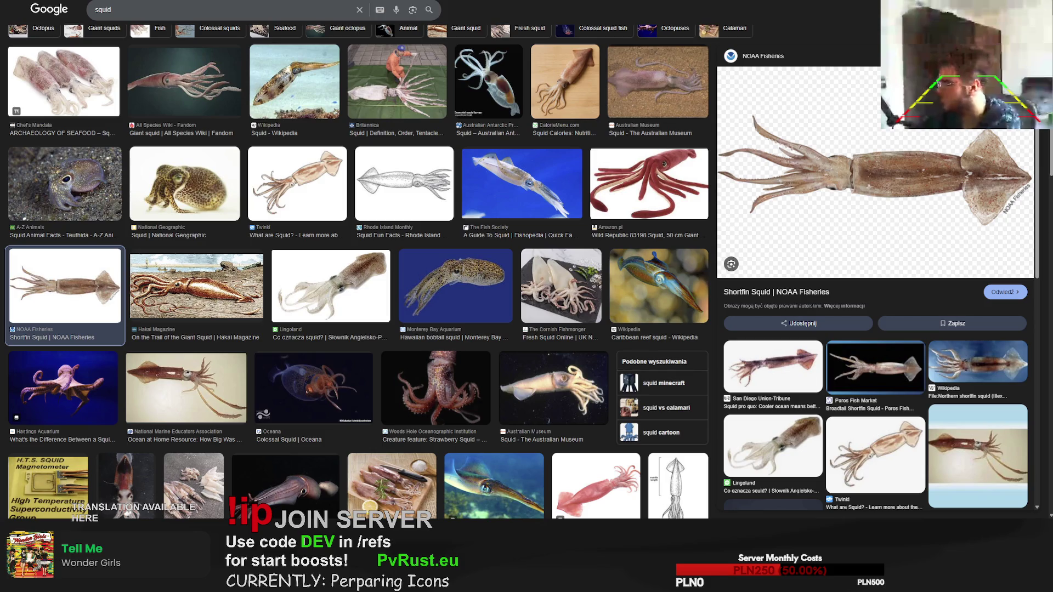
{"action": "key", "text": "alt+Tab"}
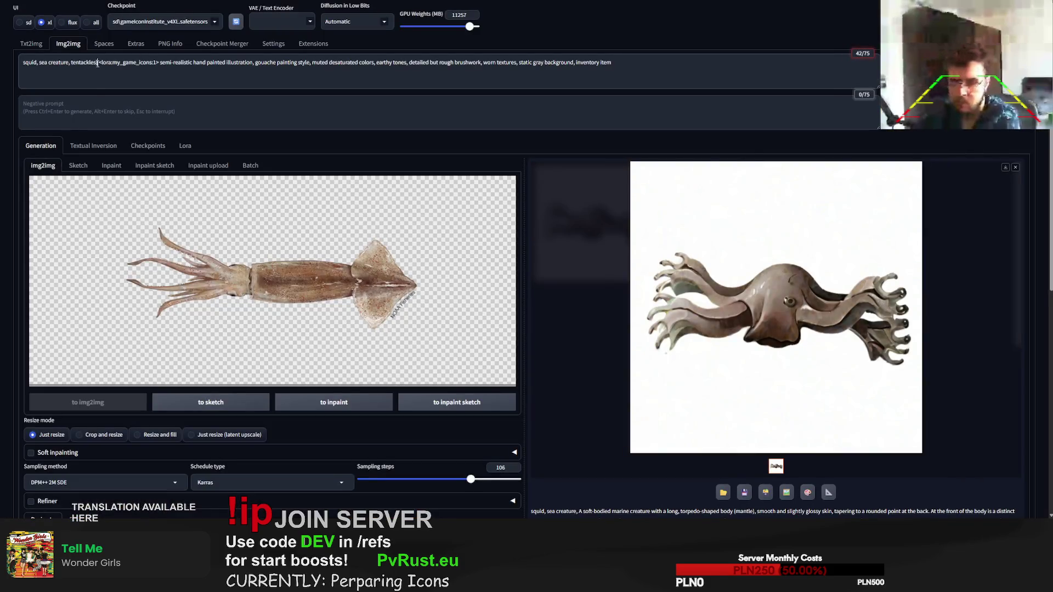
{"action": "key", "text": "shift+Home"}
{"action": "type", "text": "jellyfis"}
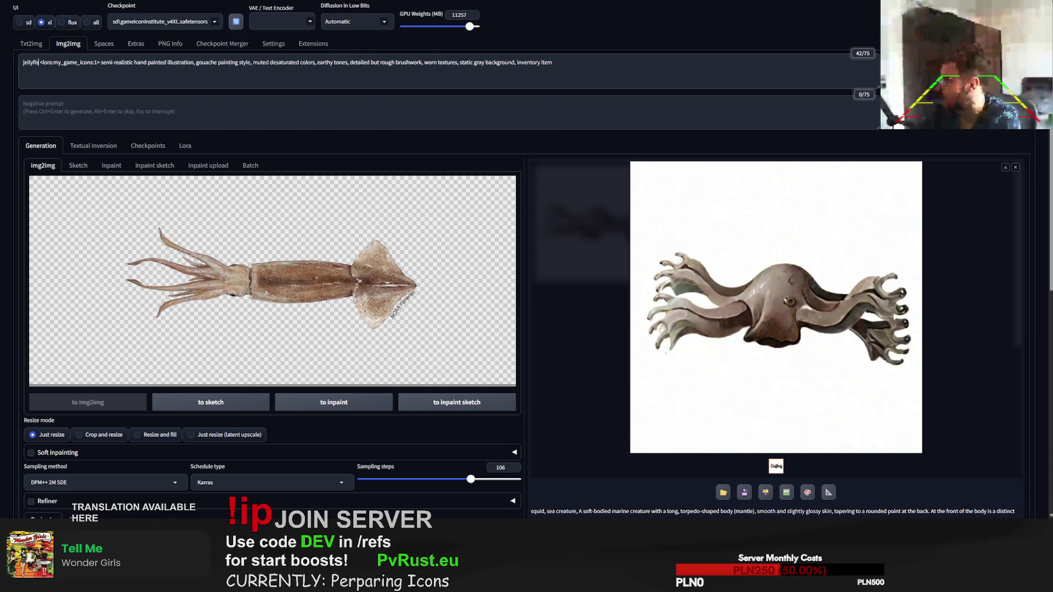
{"action": "type", "text": "h"}
{"action": "key", "text": "ctrl+Return"}
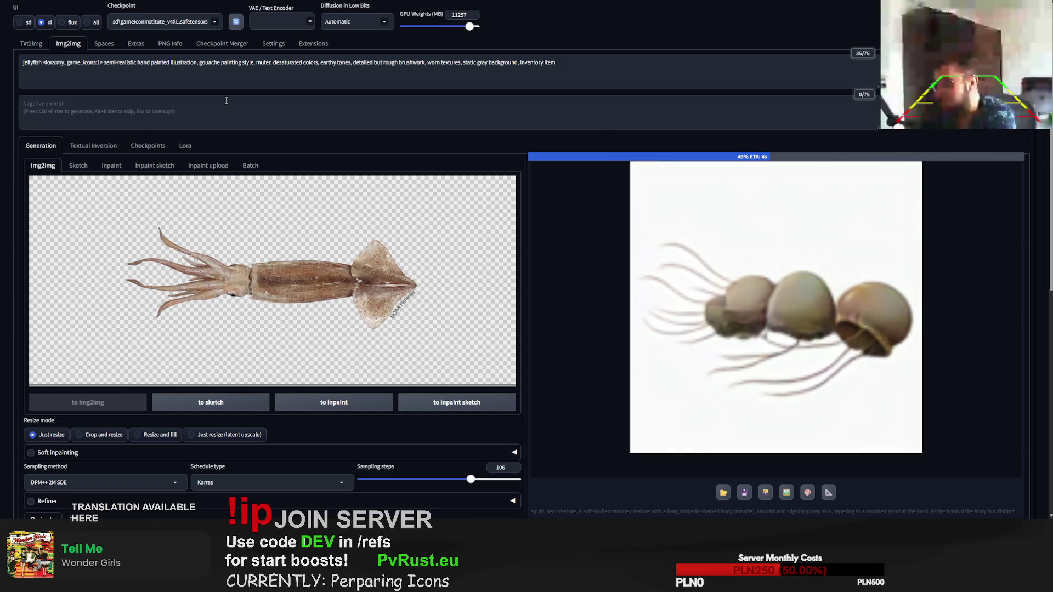
{"action": "left_click", "coordinate": [30, 43]}
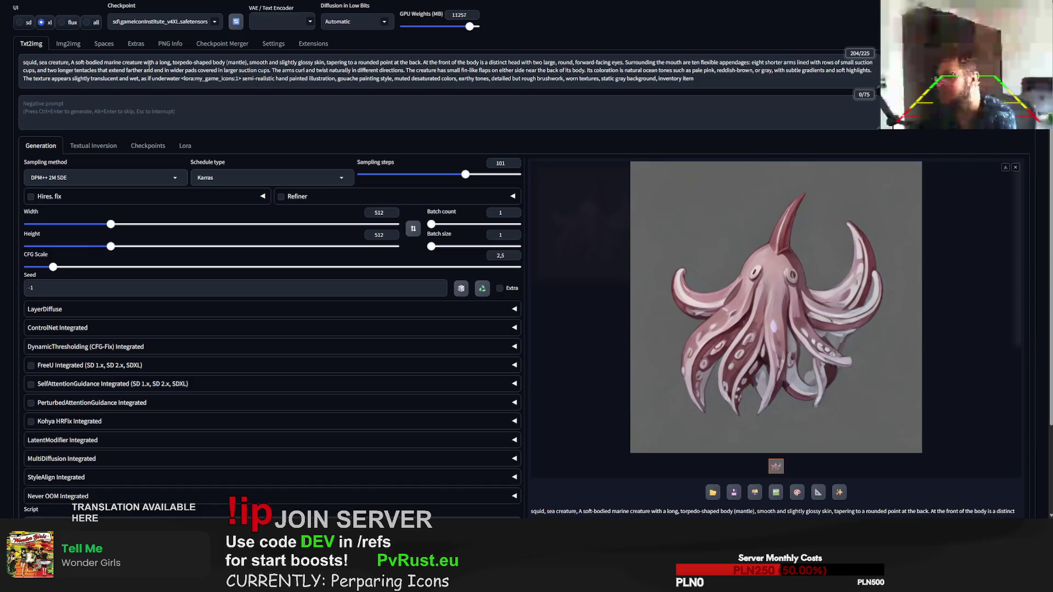
Step: Replace the txt2img description before the <lora> tag with 'jellyfish' and generate a painted jellyfish icon on gray
{"action": "double_click", "coordinate": [29, 63]}
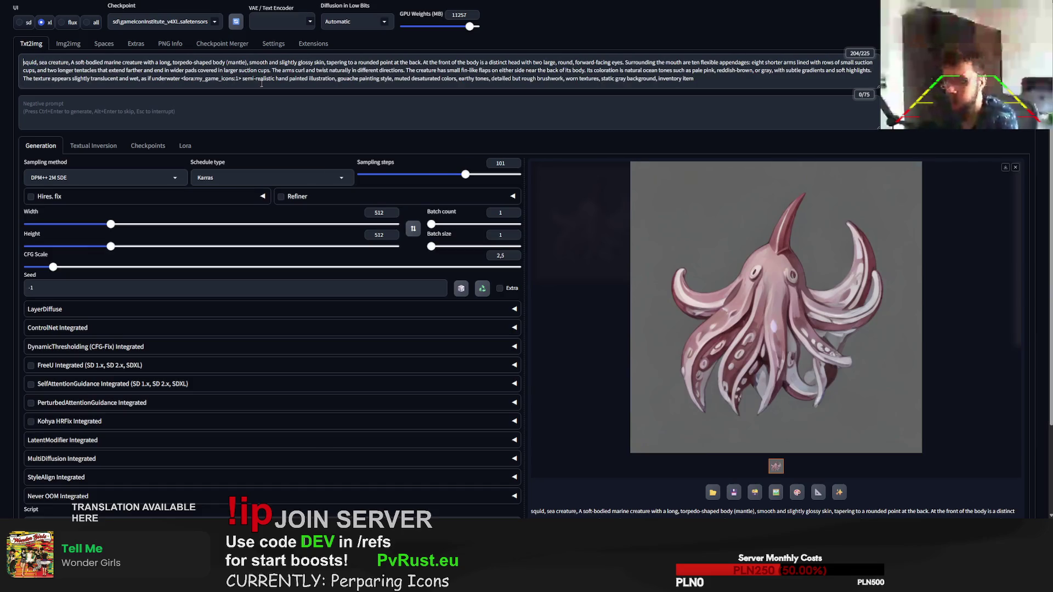
{"action": "type", "text": "frog"}
{"action": "key", "text": "ctrl+z"}
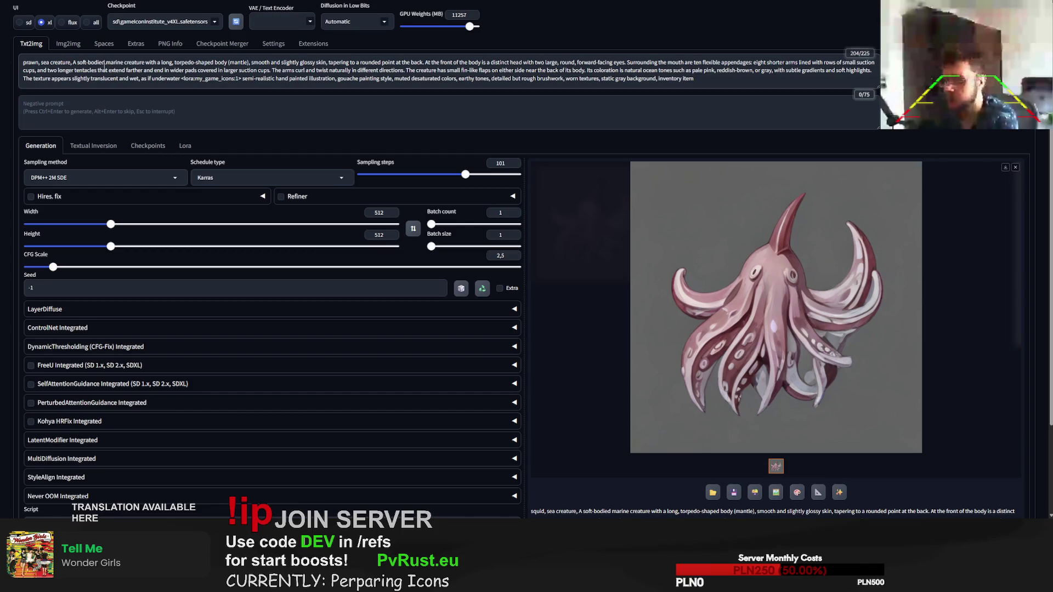
{"action": "key", "text": "Home"}
{"action": "type", "text": "living"}
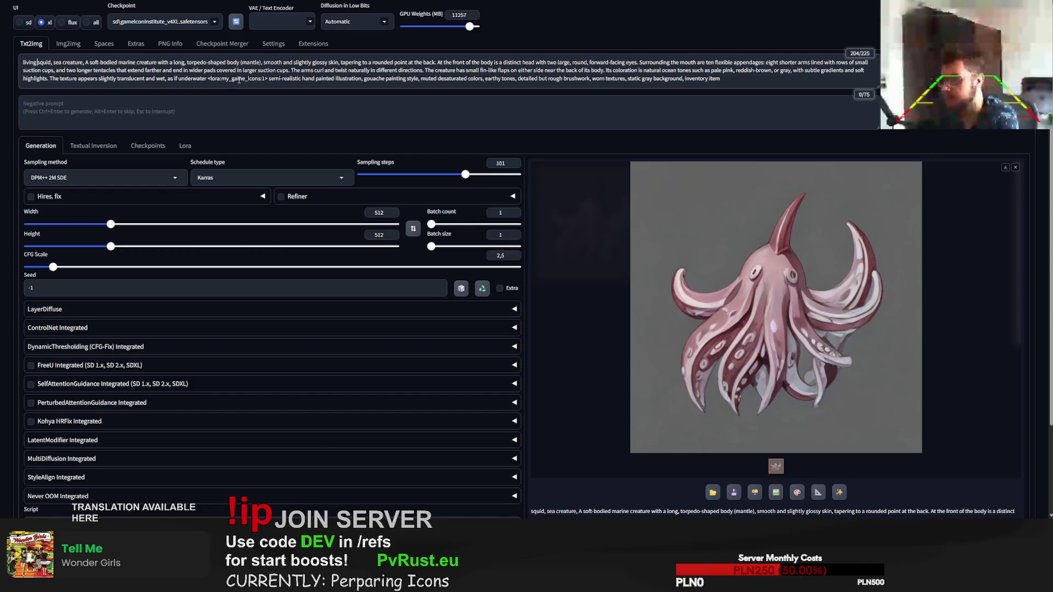
{"action": "left_click_drag", "start_coordinate": [208, 78], "coordinate": [19, 53]}
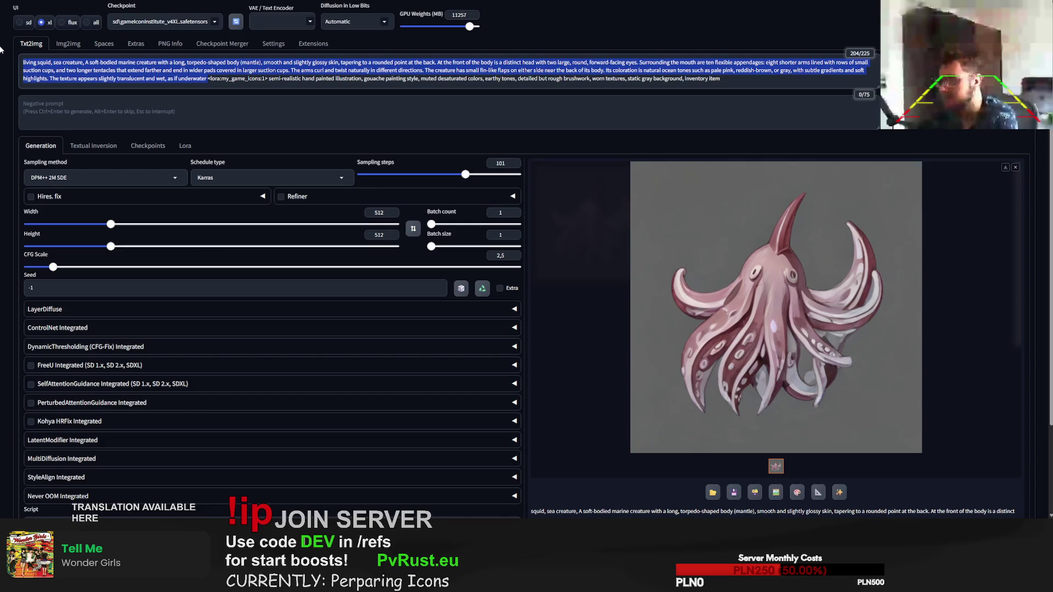
{"action": "type", "text": "jellyfish"}
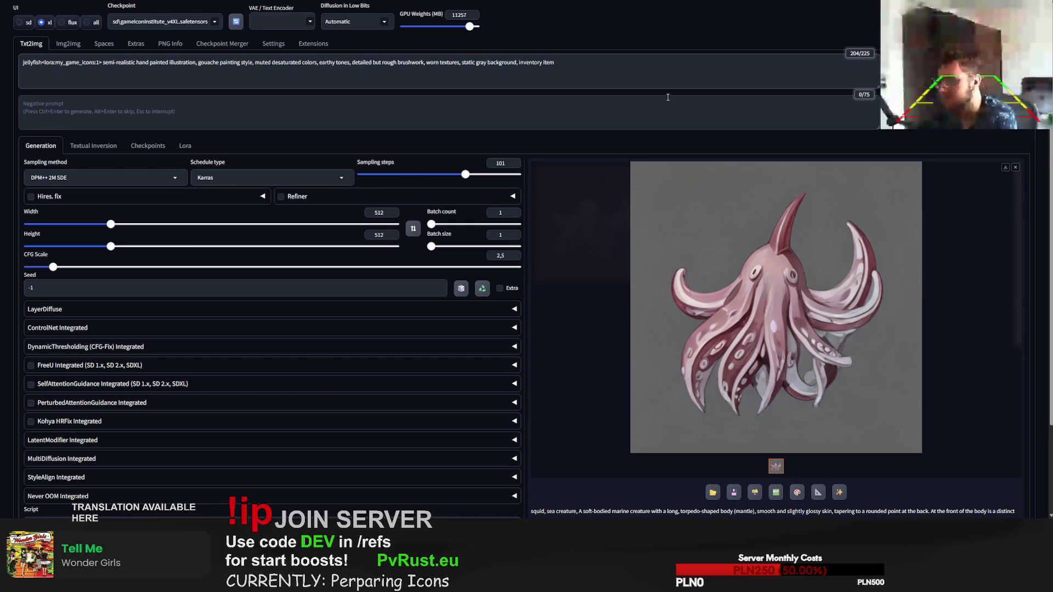
{"action": "key", "text": "ctrl+Return"}
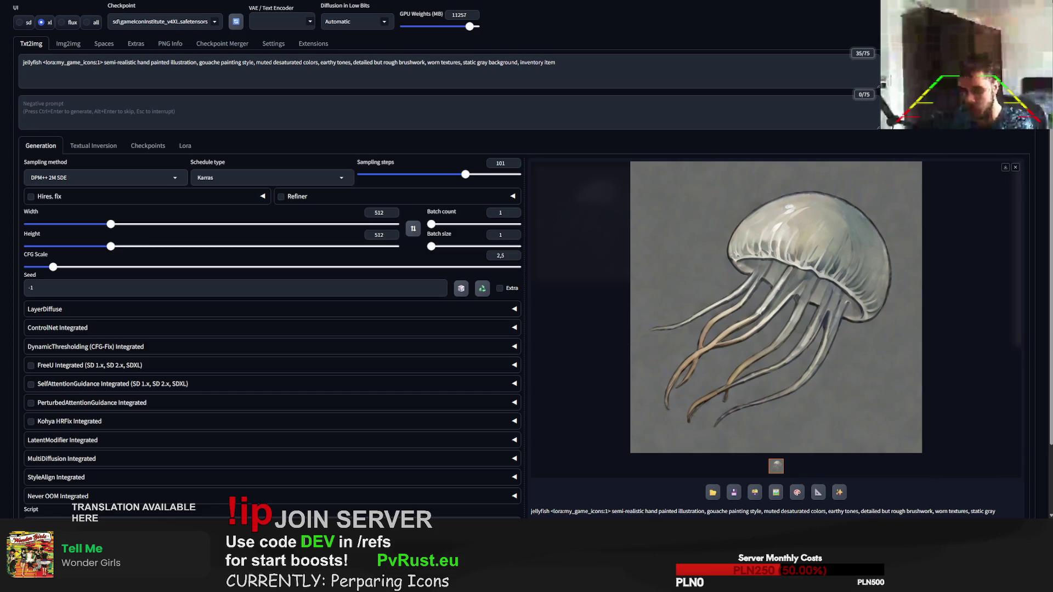
{"action": "left_click_drag", "start_coordinate": [44, 64], "coordinate": [6, 59]}
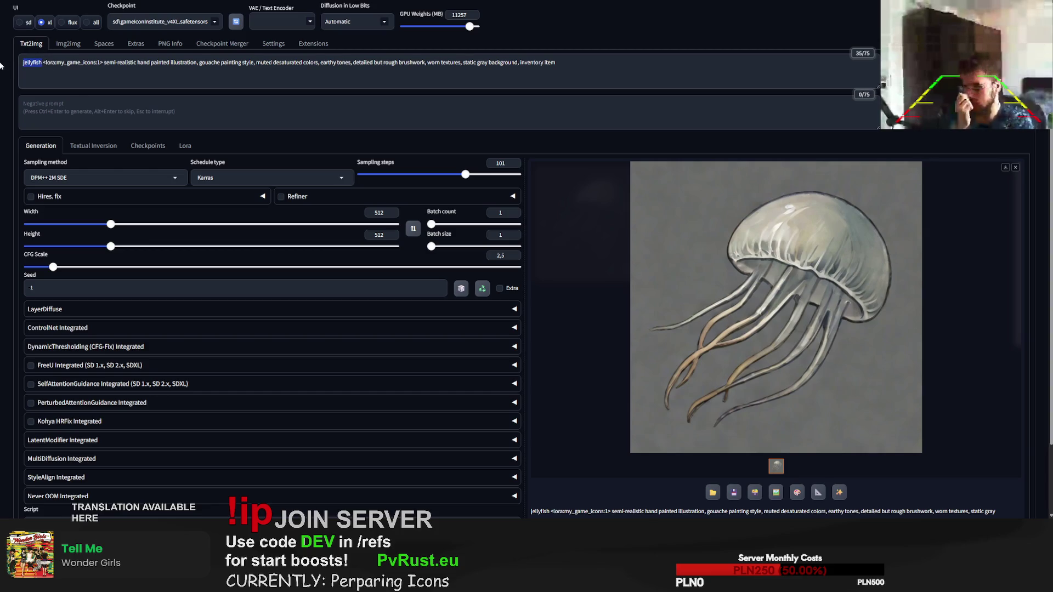
Step: Change the subject to 'small shark', generate three shark icon variations, then switch to the squid image results
{"action": "key", "text": "BackSpace"}
{"action": "type", "text": "small "}
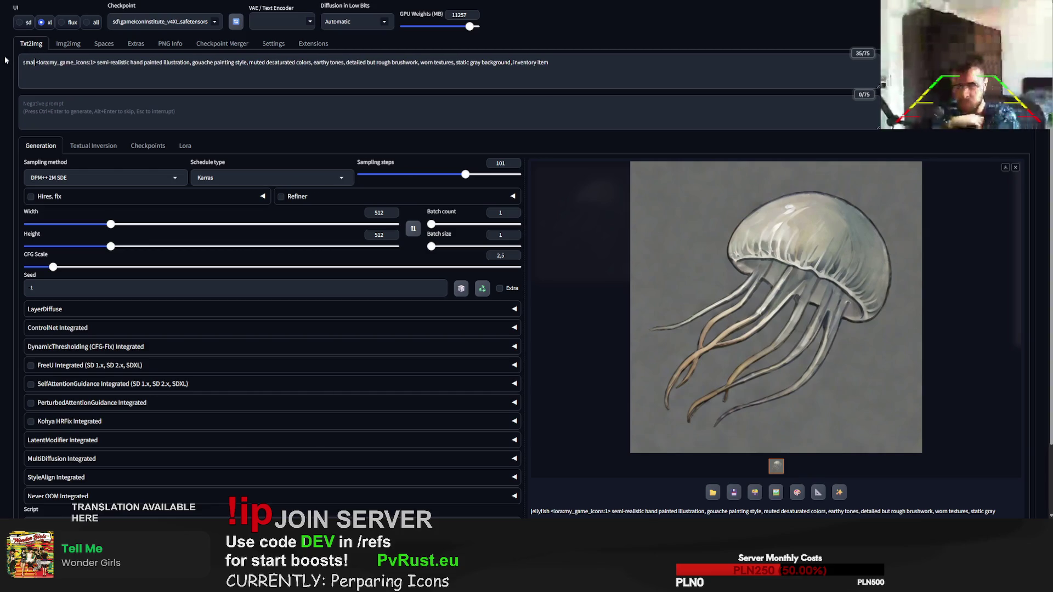
{"action": "type", "text": "shark"}
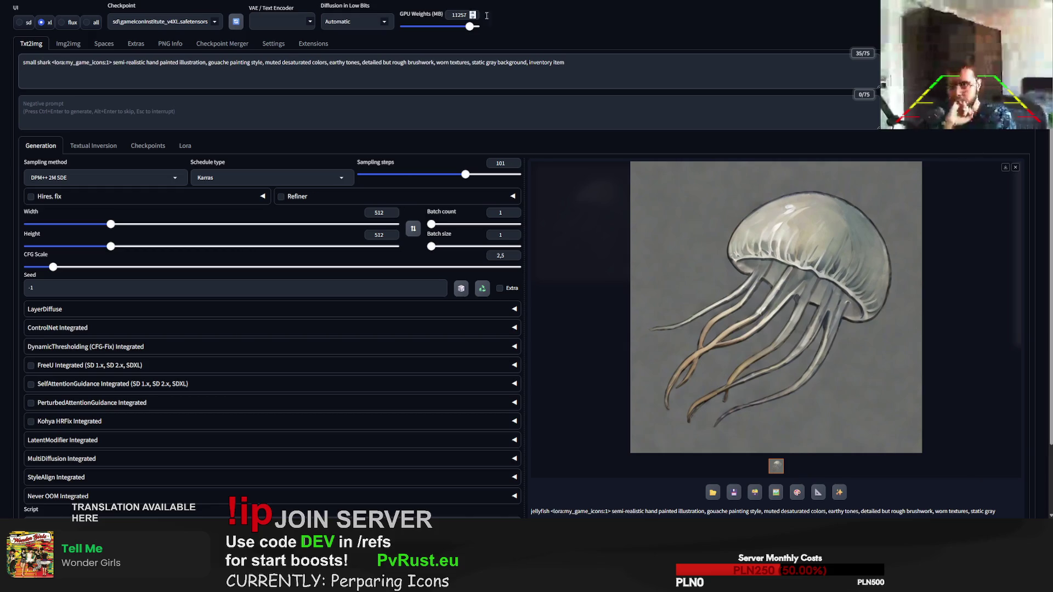
{"action": "key", "text": "ctrl+Return"}
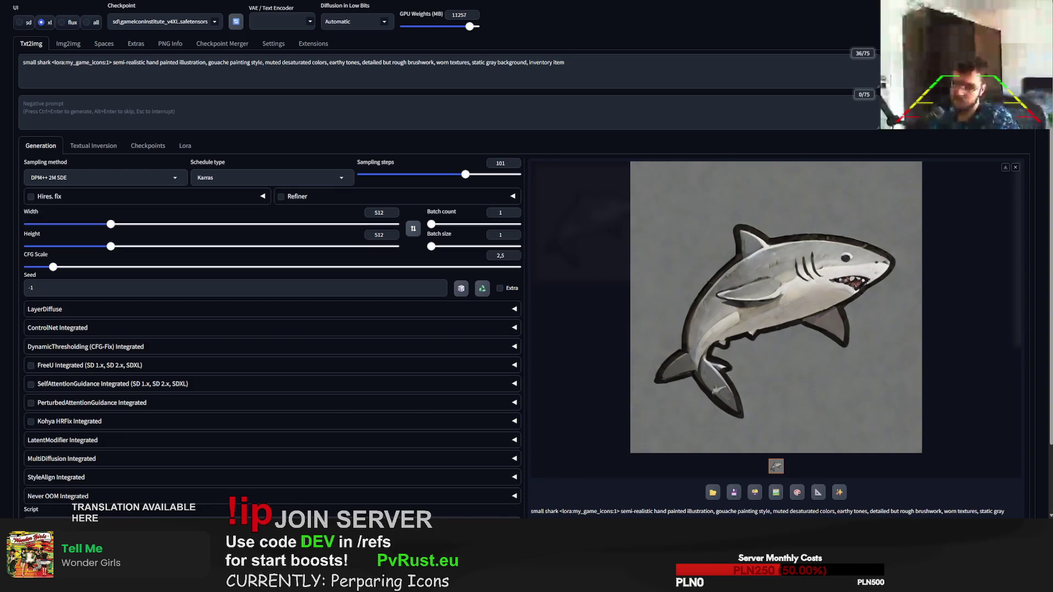
{"action": "key", "text": "ctrl+Return"}
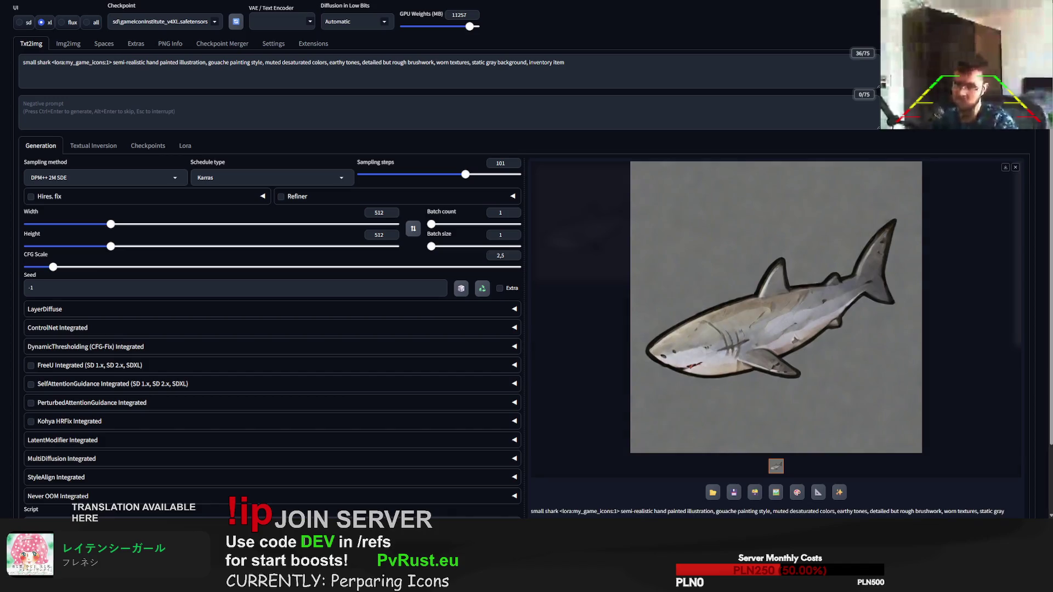
{"action": "key", "text": "ctrl+Return"}
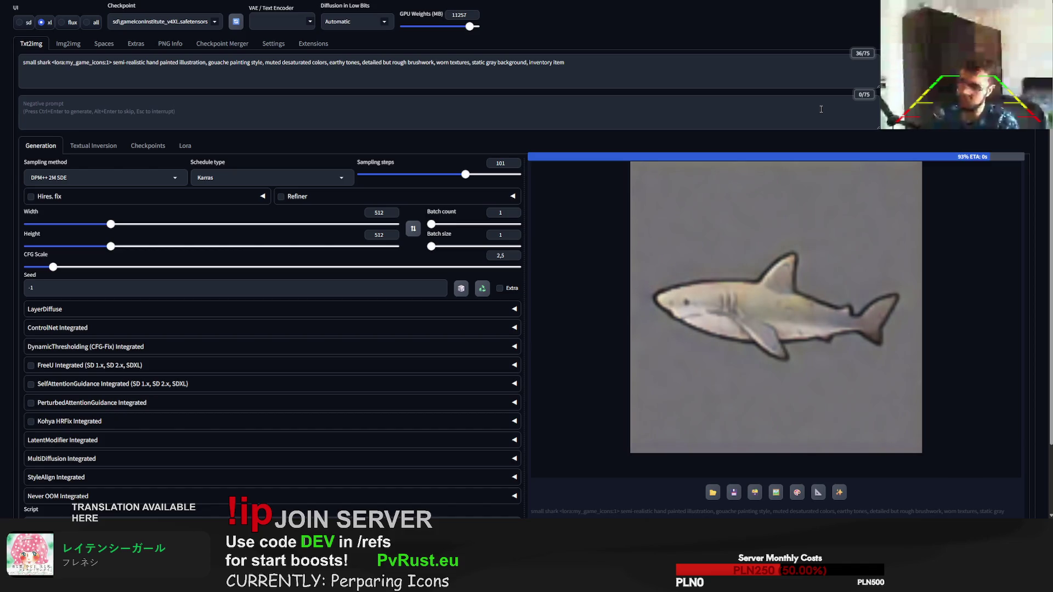
{"action": "key", "text": "alt+Tab"}
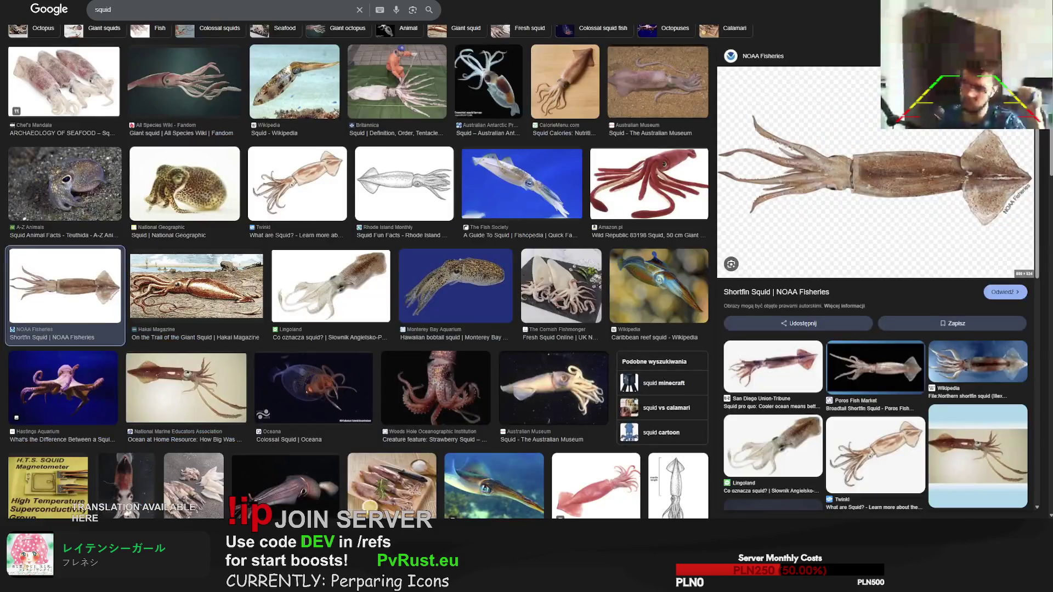
Step: Bring up the End of Beginning song search results, then return to Forge with the shark icons
{"action": "key", "text": "alt+Left"}
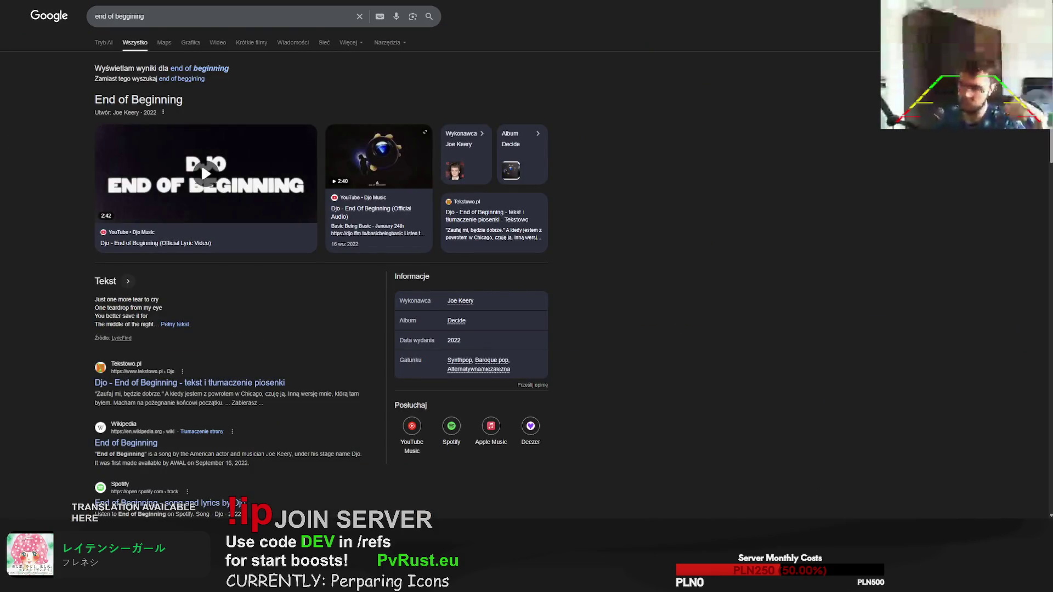
{"action": "key", "text": "alt+Tab"}
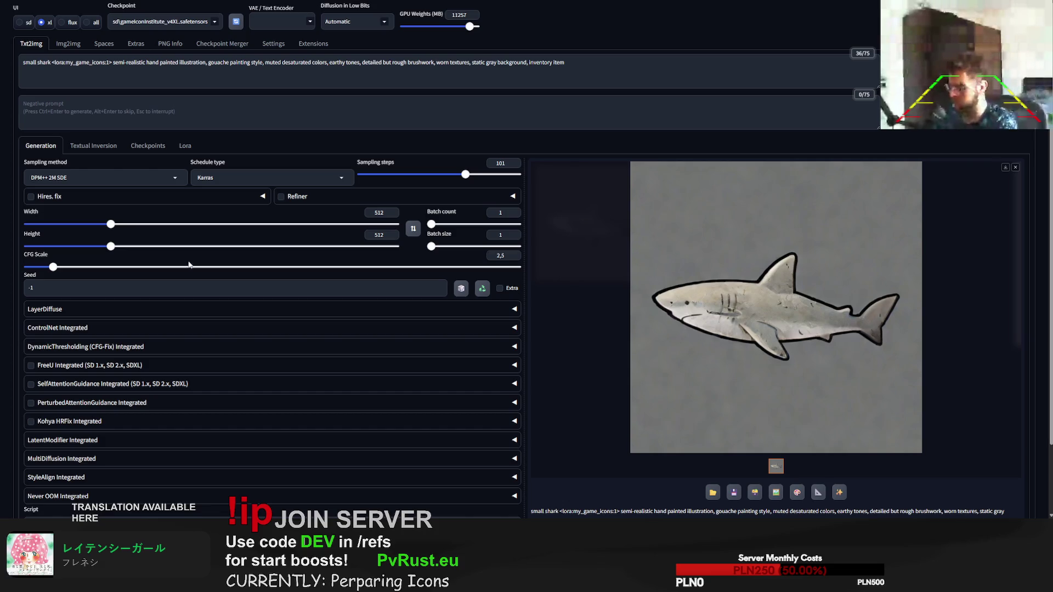
Step: Replace 'small shark' with 'barracuda' in the prompt and start generating a barracuda icon
{"action": "left_click_drag", "start_coordinate": [23, 61], "coordinate": [65, 62]}
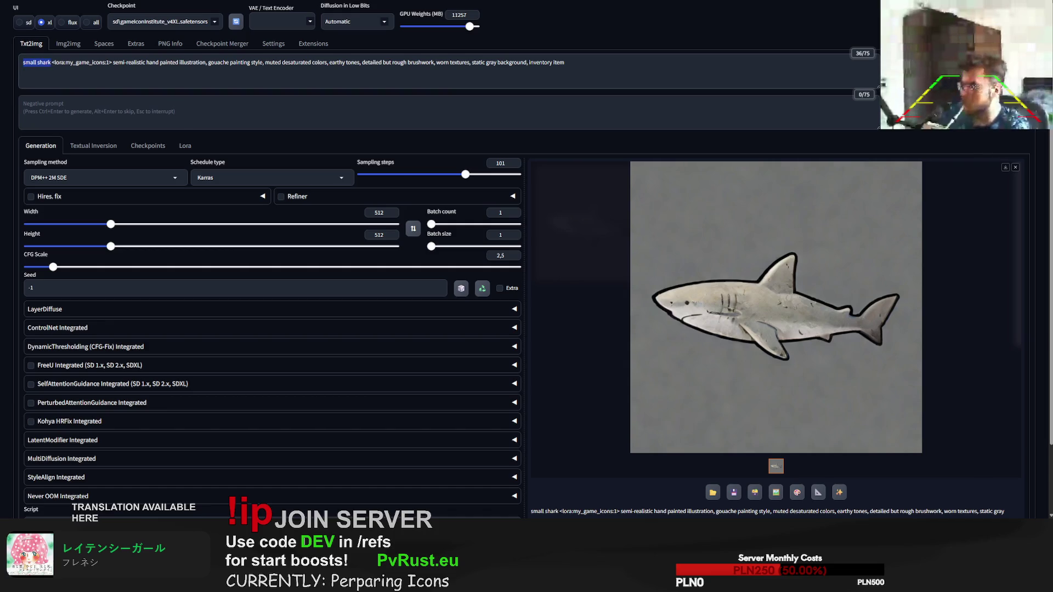
{"action": "type", "text": "barracuda"}
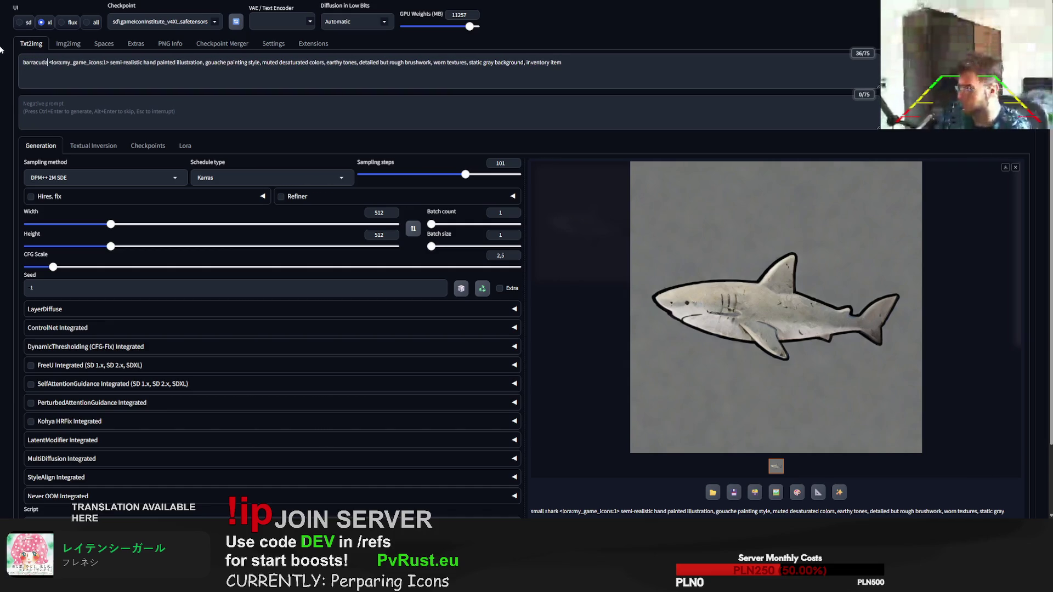
{"action": "left_click", "coordinate": [962, 79]}
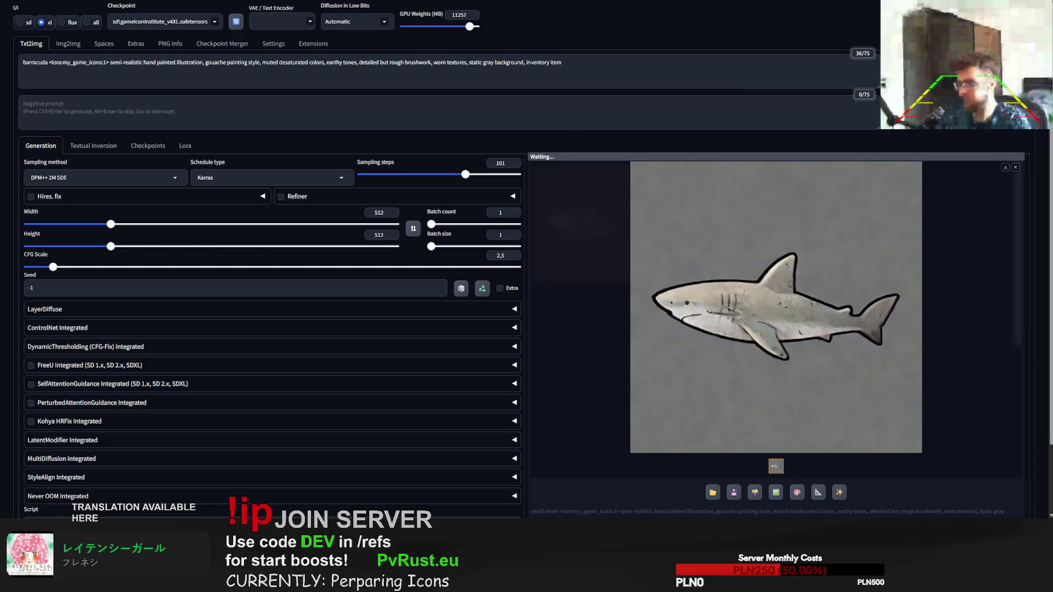